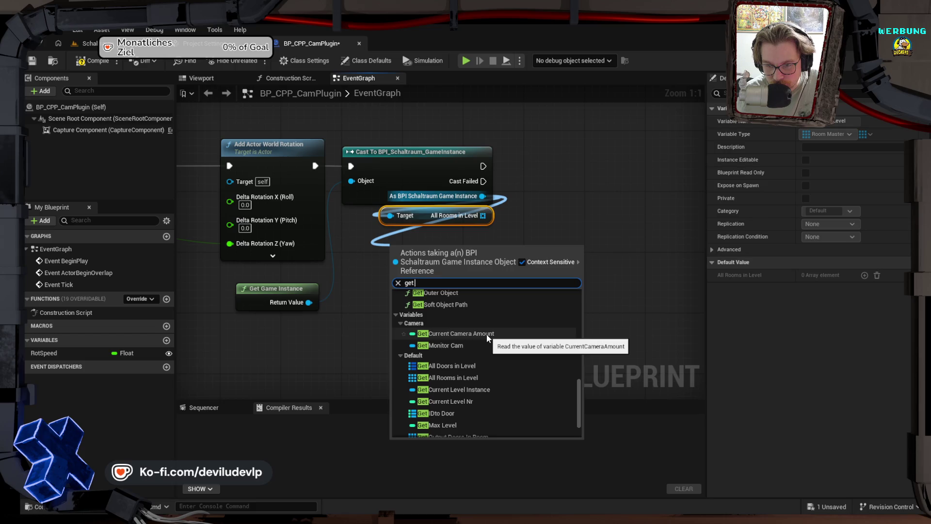
Add a Get Current Camera Amount node beside the cast, then delete it again
{"action": "left_click", "coordinate": [487, 334]}
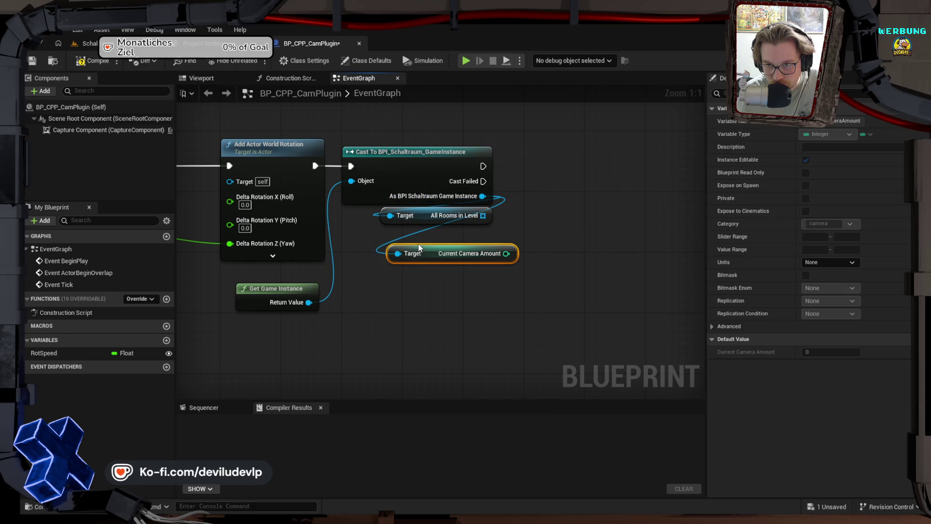
{"action": "left_click_drag", "start_coordinate": [428, 252], "coordinate": [407, 238]}
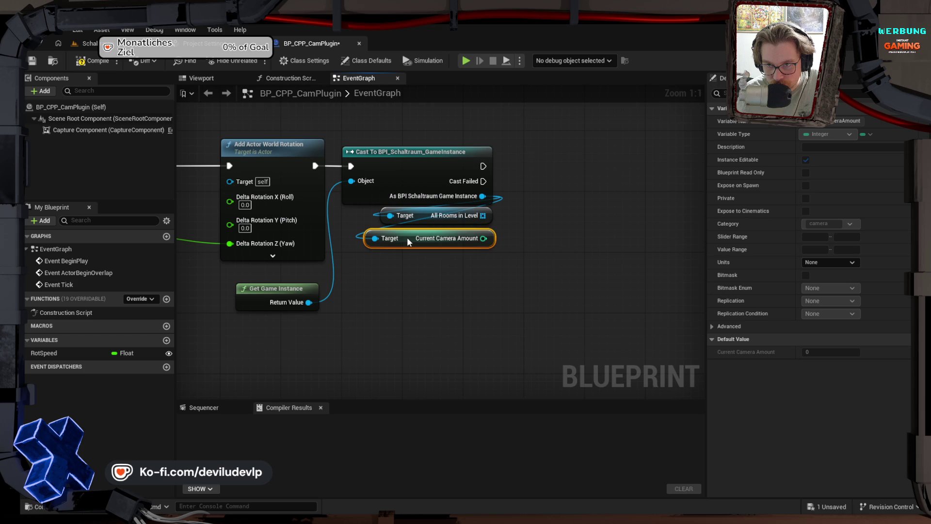
{"action": "key", "text": "Delete"}
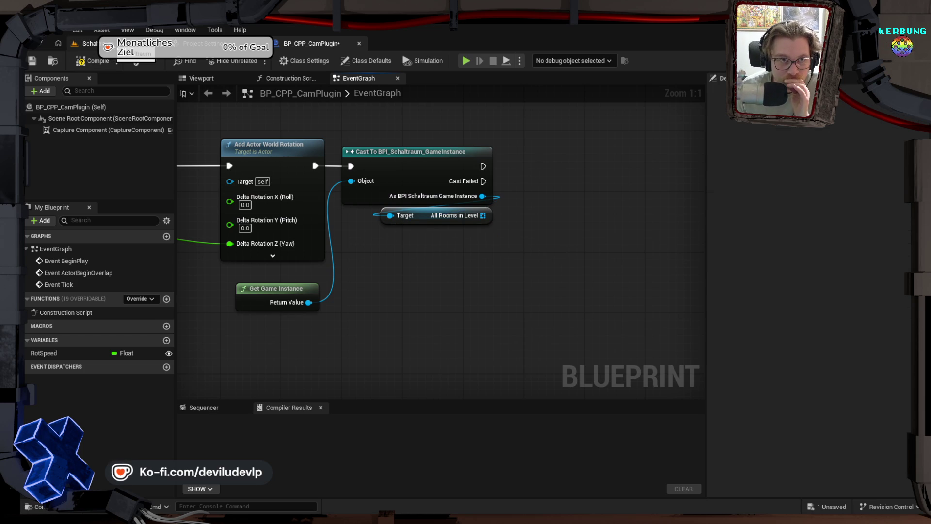
{"action": "key", "text": "ctrl+Tab"}
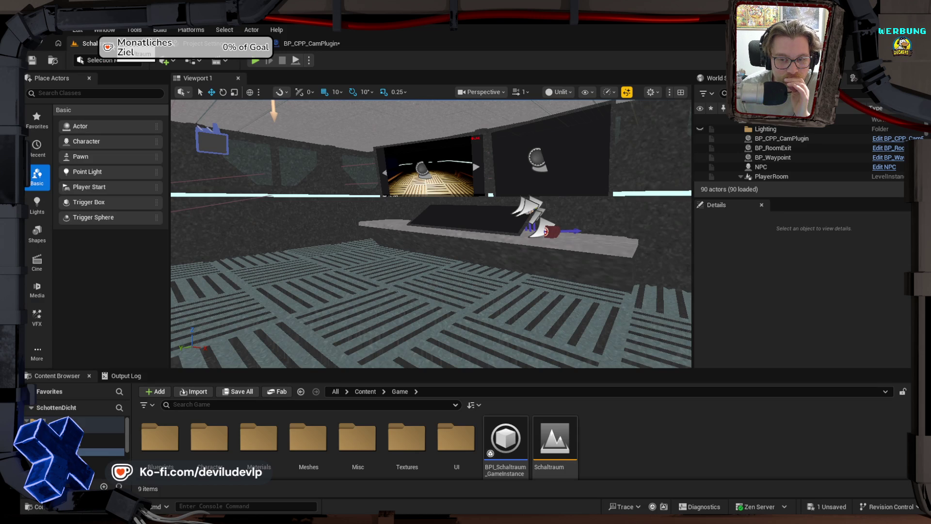
Browse the Blueprints and ObjectBPs folders, then open BPI_Schaltraum_GameInstance
{"action": "left_click_drag", "start_coordinate": [453, 320], "coordinate": [407, 320]}
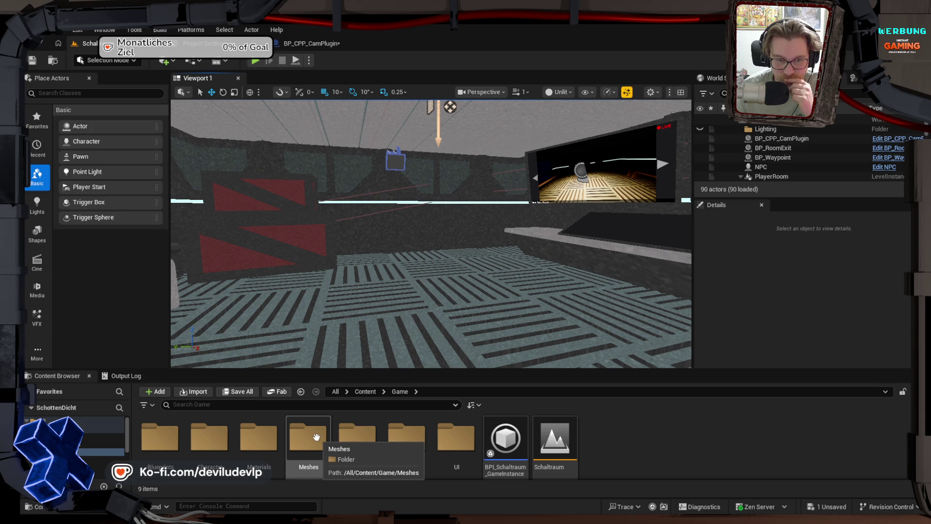
{"action": "double_click", "coordinate": [175, 439]}
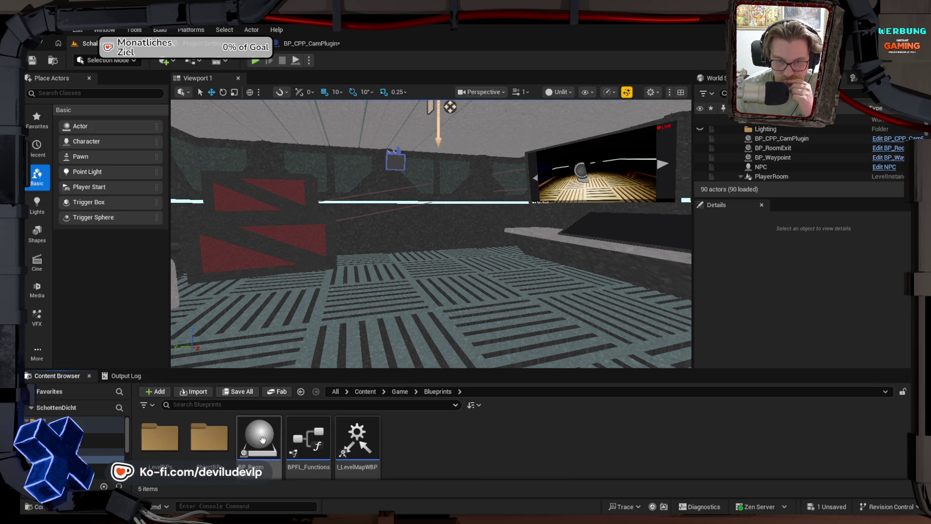
{"action": "double_click", "coordinate": [213, 435]}
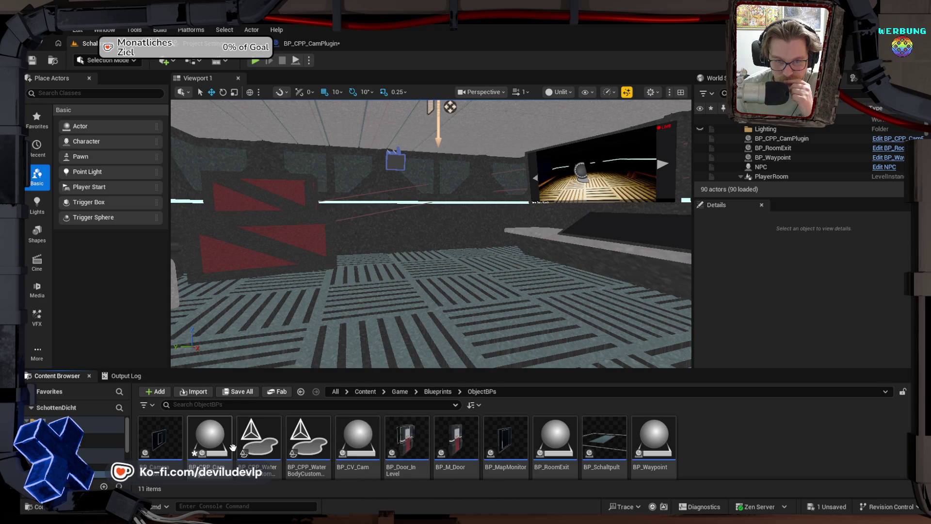
{"action": "key", "text": "alt+Left"}
{"action": "key", "text": "alt+Left"}
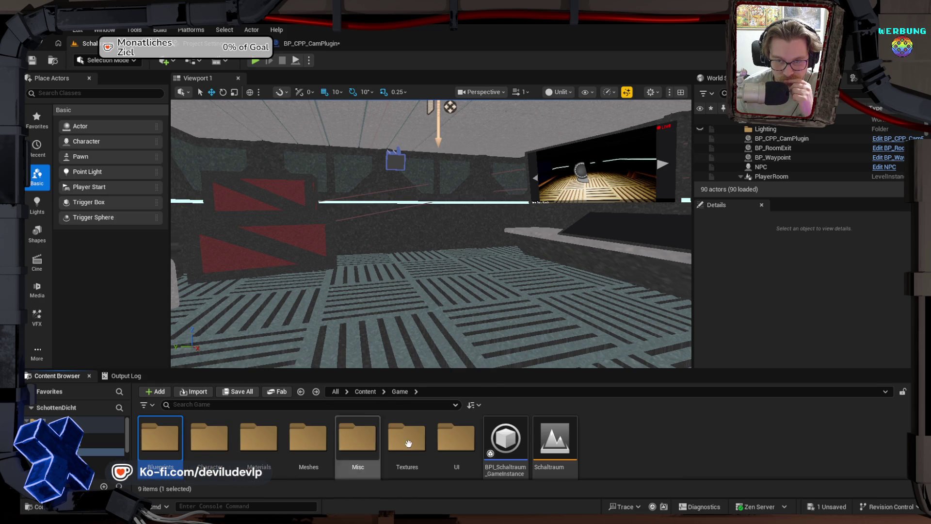
{"action": "left_click", "coordinate": [503, 440]}
{"action": "double_click", "coordinate": [503, 439]}
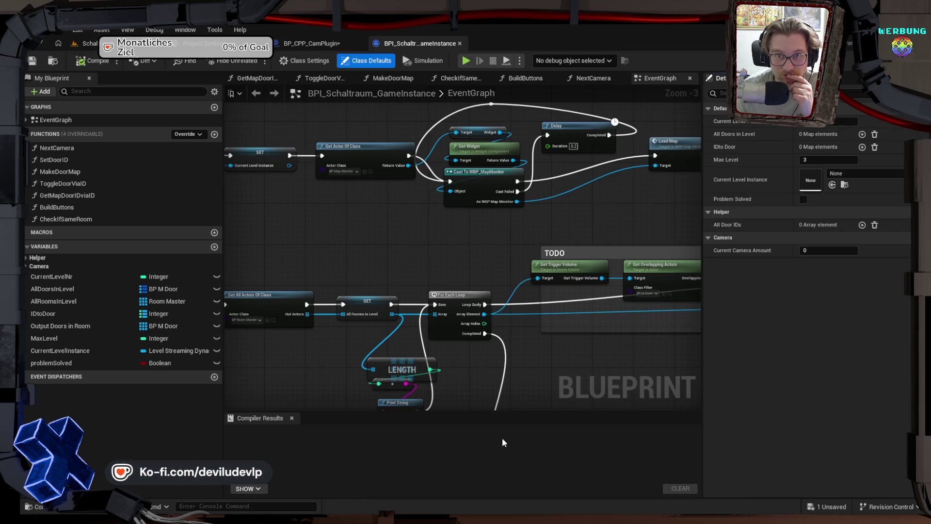
Inspect CurrentCameraAmount in the Camera variables and the FetchRoomData, Build Buttons and Next Camera nodes
{"action": "mouse_move", "coordinate": [579, 361]}
{"action": "left_mouse_down"}
{"action": "mouse_move", "coordinate": [449, 332]}
{"action": "mouse_move", "coordinate": [322, 339]}
{"action": "left_mouse_up"}
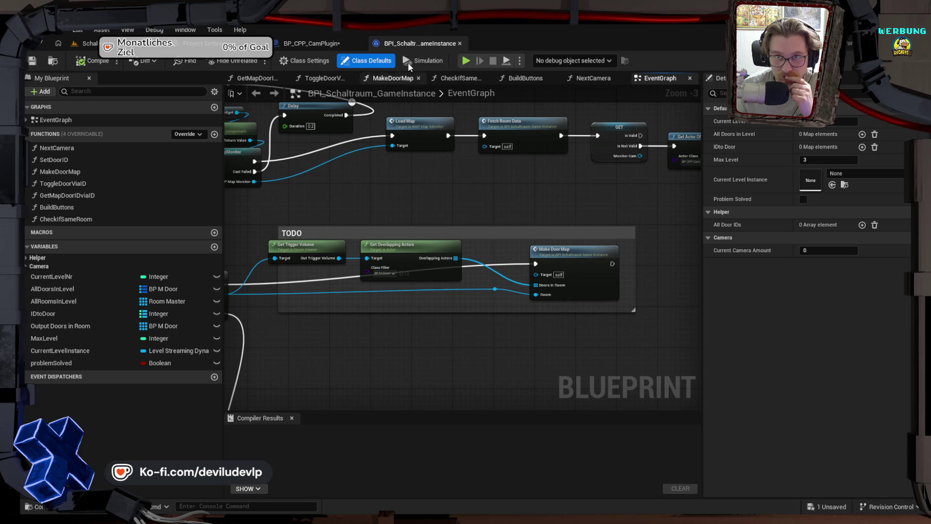
{"action": "mouse_move", "coordinate": [638, 186]}
{"action": "left_mouse_down"}
{"action": "mouse_move", "coordinate": [462, 181]}
{"action": "mouse_move", "coordinate": [661, 177]}
{"action": "left_mouse_up"}
{"action": "mouse_move", "coordinate": [272, 184]}
{"action": "left_mouse_down"}
{"action": "mouse_move", "coordinate": [497, 184]}
{"action": "mouse_move", "coordinate": [501, 225]}
{"action": "left_mouse_up"}
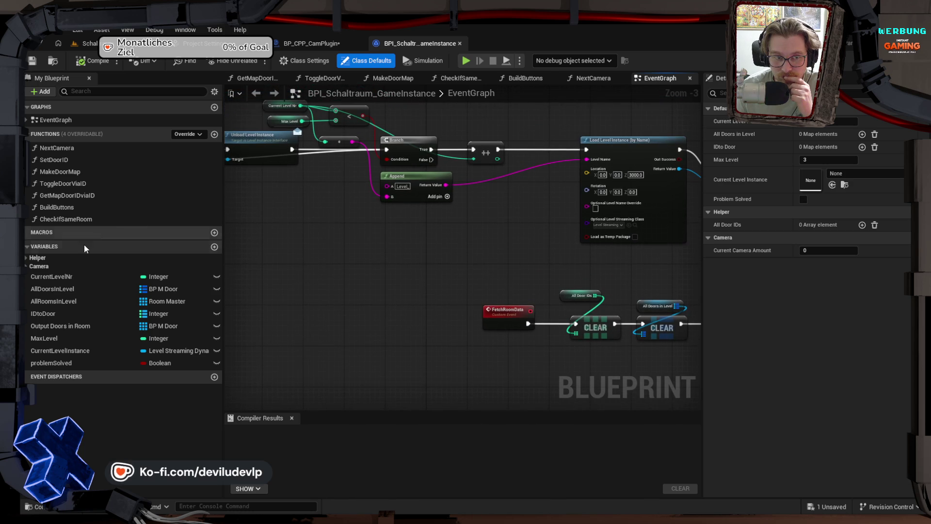
{"action": "left_click", "coordinate": [27, 265]}
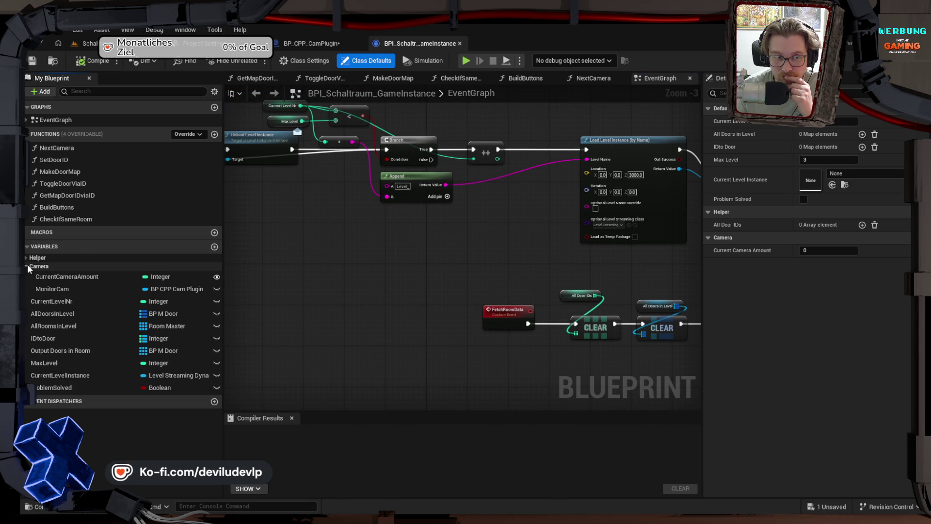
{"action": "left_click", "coordinate": [64, 277]}
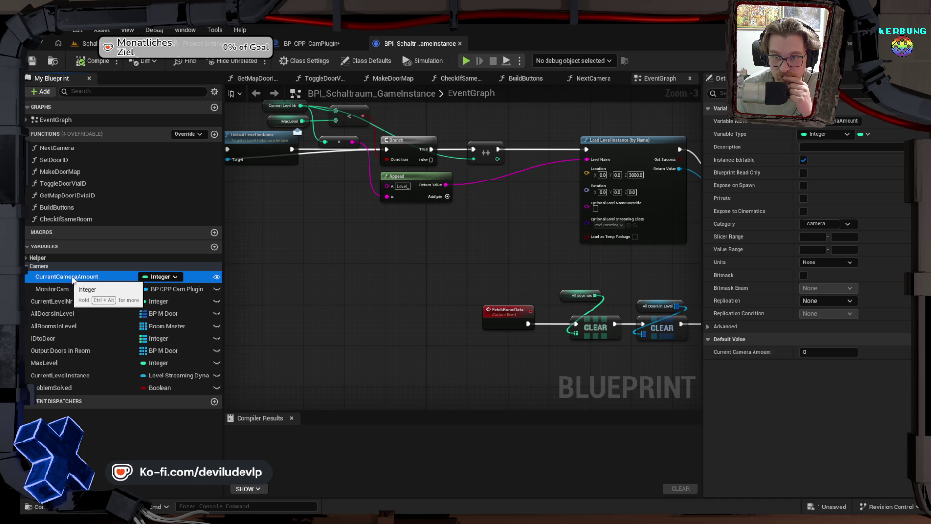
{"action": "mouse_move", "coordinate": [366, 253]}
{"action": "left_mouse_down"}
{"action": "mouse_move", "coordinate": [437, 316]}
{"action": "mouse_move", "coordinate": [520, 319]}
{"action": "mouse_move", "coordinate": [427, 290]}
{"action": "mouse_move", "coordinate": [447, 276]}
{"action": "mouse_move", "coordinate": [422, 257]}
{"action": "mouse_move", "coordinate": [524, 289]}
{"action": "mouse_move", "coordinate": [422, 209]}
{"action": "left_mouse_up"}
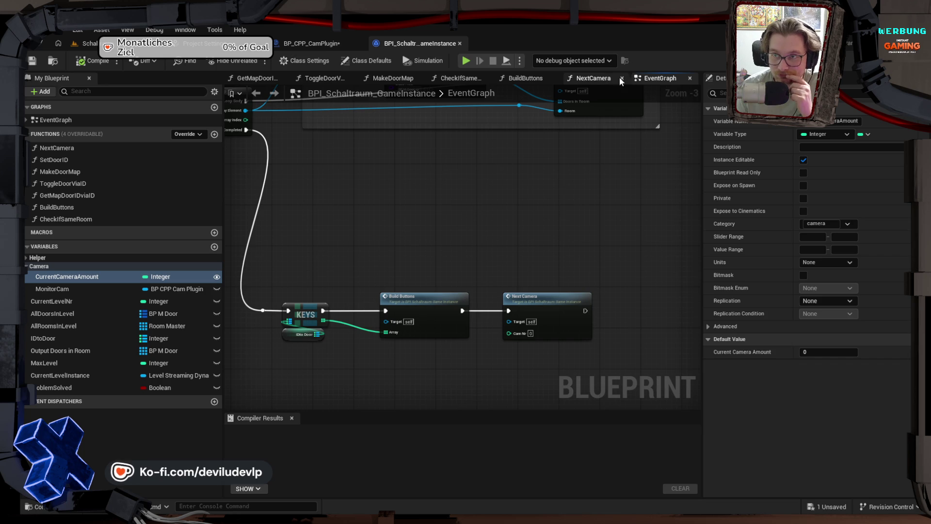
{"action": "left_click", "coordinate": [584, 77]}
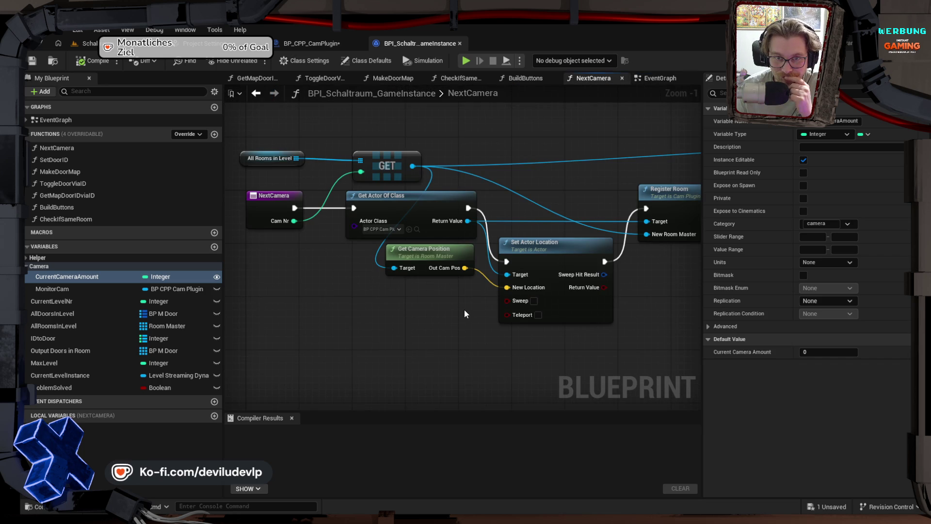
{"action": "left_click_drag", "start_coordinate": [464, 314], "coordinate": [338, 253]}
{"action": "mouse_move", "coordinate": [582, 252]}
{"action": "left_mouse_down"}
{"action": "mouse_move", "coordinate": [316, 250]}
{"action": "mouse_move", "coordinate": [628, 294]}
{"action": "left_mouse_up"}
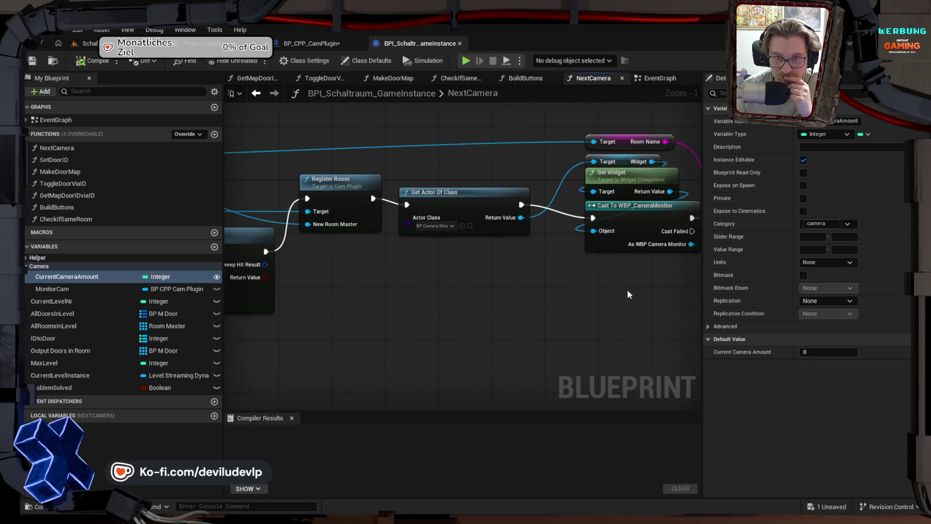
{"action": "key", "text": "alt+Left"}
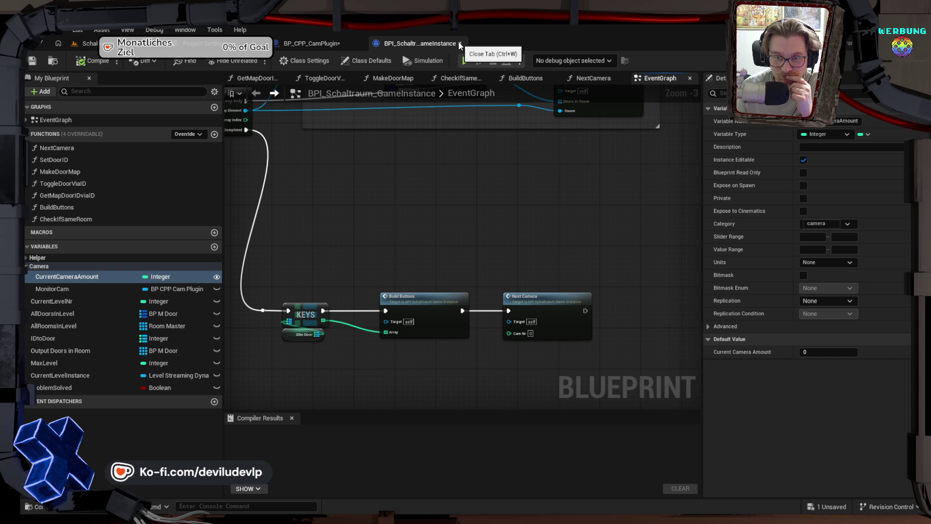
Close BPI_Schaltraum_GameInstance, compile BP_CPP_CamPlugin, and open WBP_CameraMonitor from the UI folder
{"action": "left_click", "coordinate": [459, 44]}
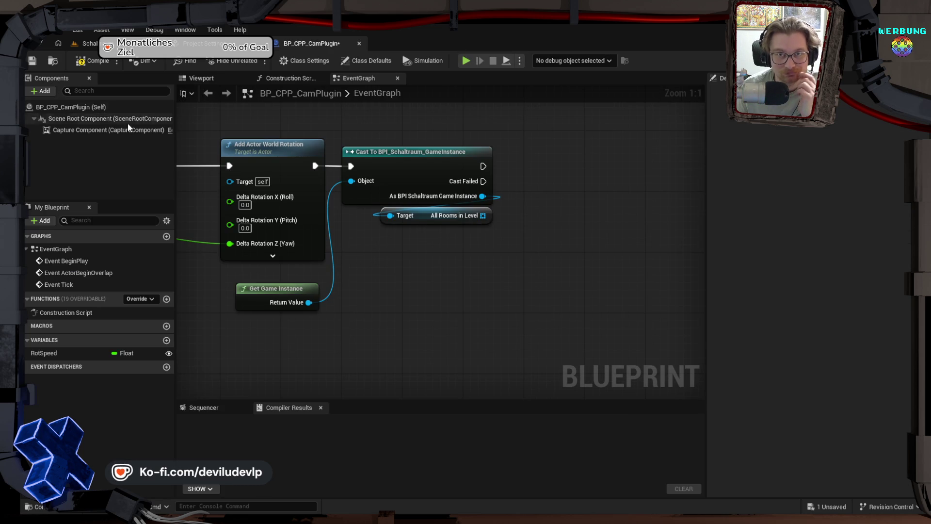
{"action": "left_click", "coordinate": [95, 61]}
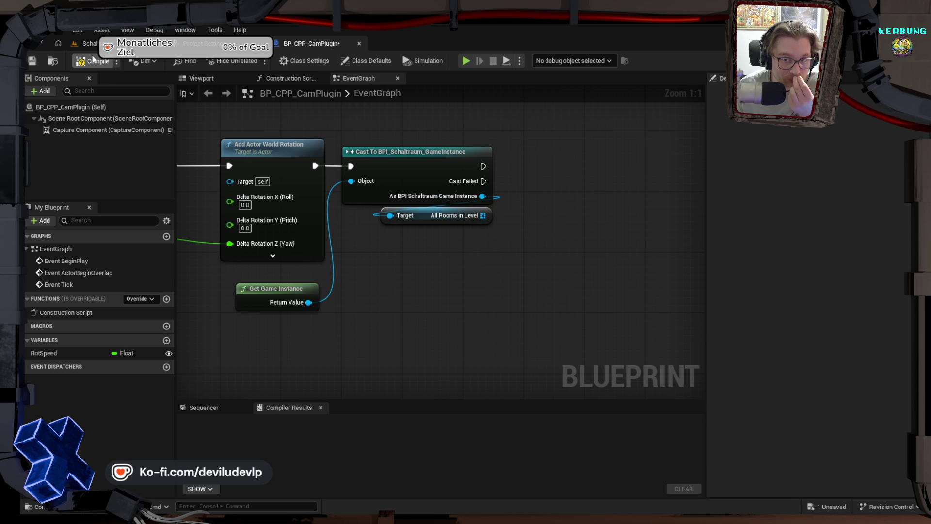
{"action": "left_click", "coordinate": [92, 44]}
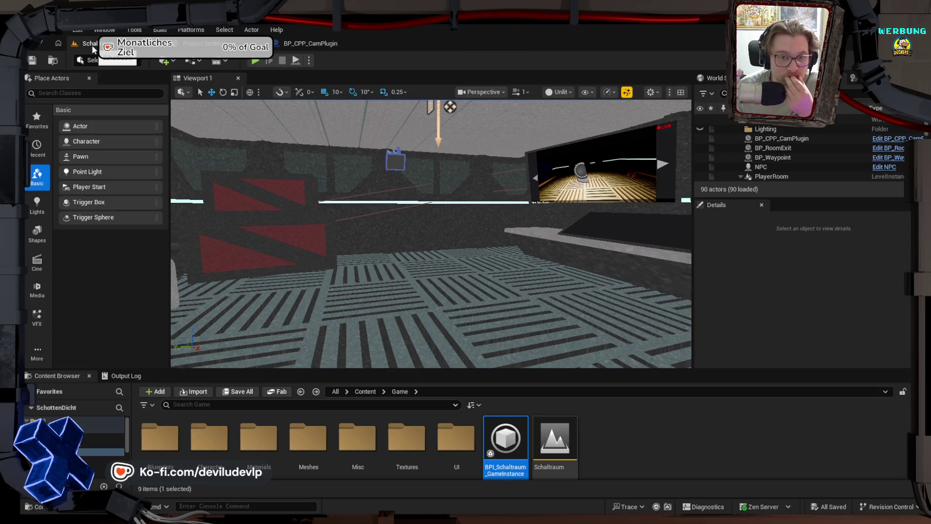
{"action": "double_click", "coordinate": [470, 447]}
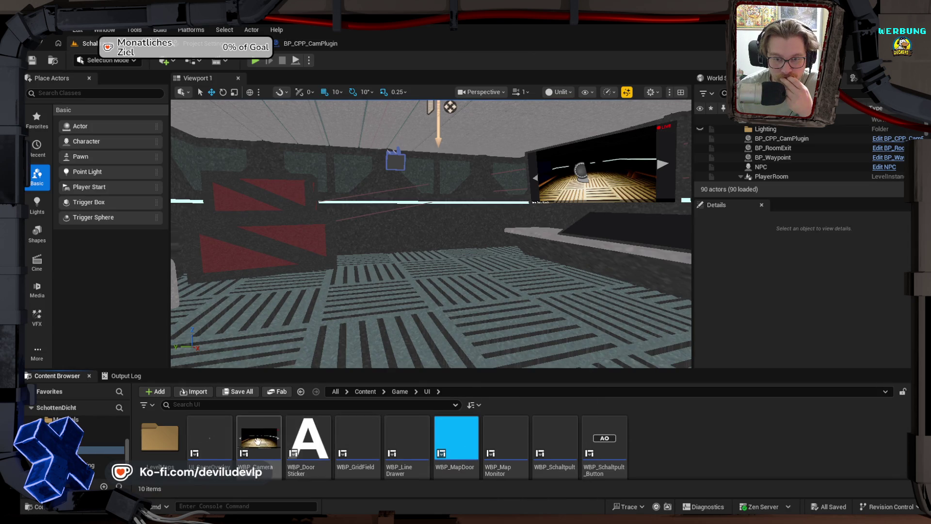
{"action": "double_click", "coordinate": [269, 442]}
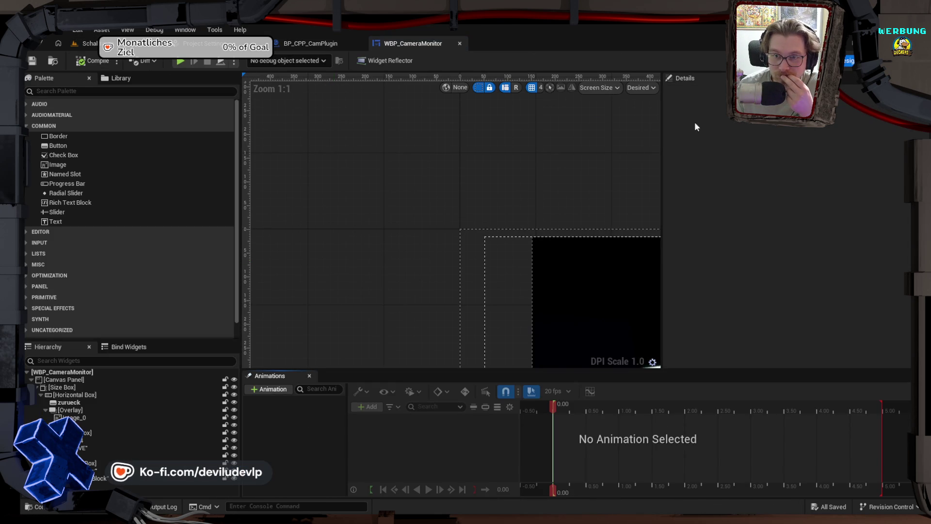
Switch WBP_CameraMonitor to its Graph and review the On Pressed handlers calling Next Camera
{"action": "left_click", "coordinate": [871, 60]}
{"action": "mouse_move", "coordinate": [504, 380]}
{"action": "left_mouse_down"}
{"action": "mouse_move", "coordinate": [499, 361]}
{"action": "mouse_move", "coordinate": [456, 351]}
{"action": "left_mouse_up"}
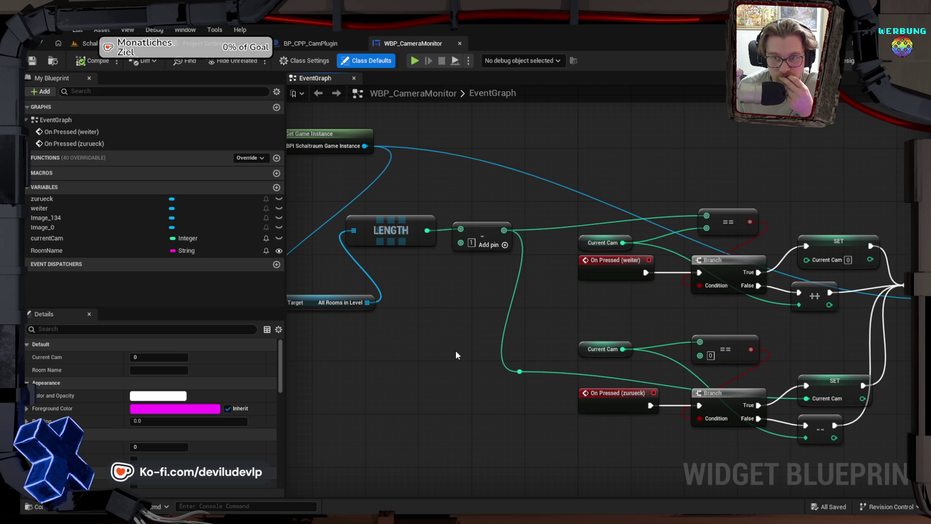
{"action": "mouse_move", "coordinate": [599, 310]}
{"action": "left_mouse_down"}
{"action": "mouse_move", "coordinate": [354, 314]}
{"action": "mouse_move", "coordinate": [715, 303]}
{"action": "mouse_move", "coordinate": [655, 312]}
{"action": "mouse_move", "coordinate": [349, 310]}
{"action": "left_mouse_up"}
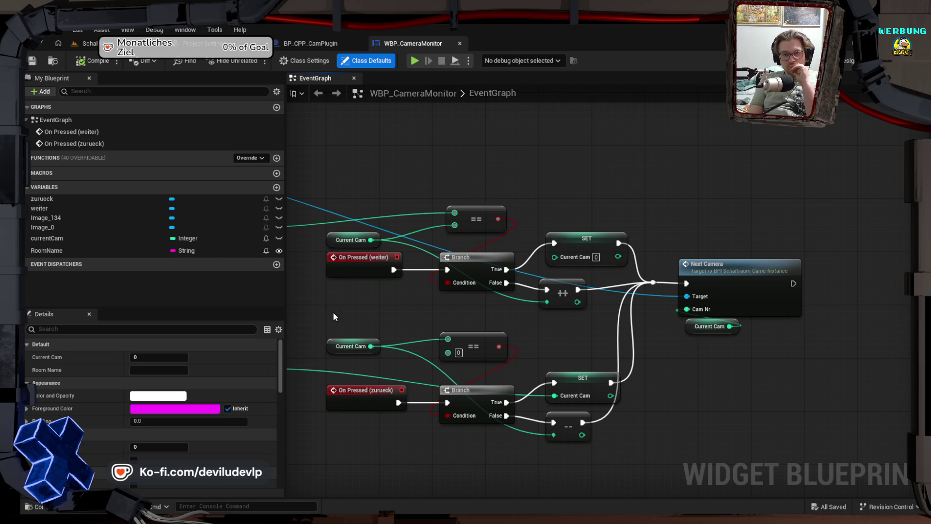
{"action": "left_click_drag", "start_coordinate": [346, 309], "coordinate": [653, 313]}
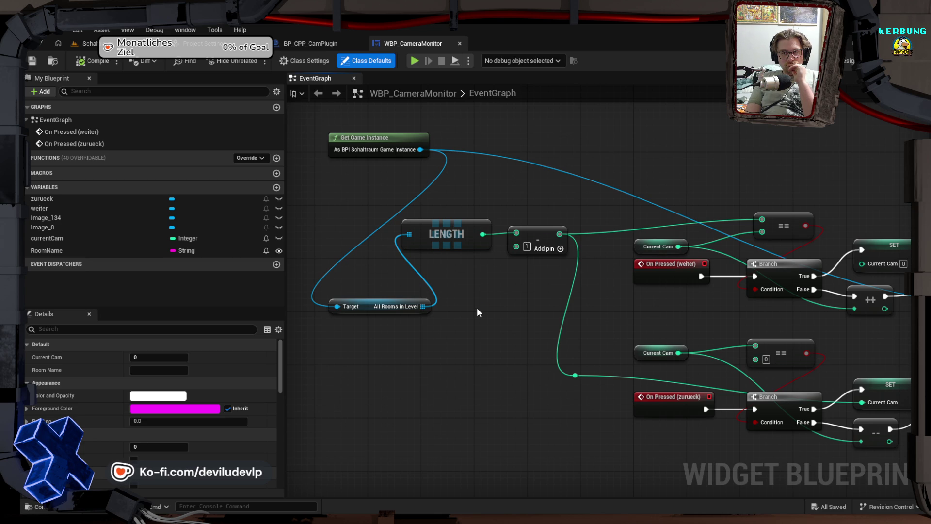
{"action": "mouse_move", "coordinate": [476, 307]}
{"action": "left_mouse_down"}
{"action": "mouse_move", "coordinate": [517, 299]}
{"action": "mouse_move", "coordinate": [367, 292]}
{"action": "left_mouse_up"}
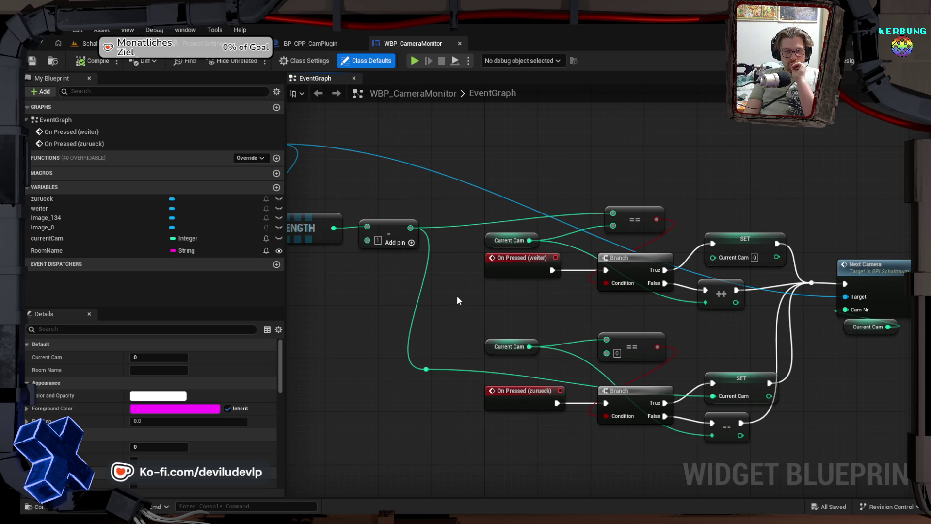
Review the widget graph, check the BP_CPP_CamPlugin graph, then go back to the level editor
{"action": "mouse_move", "coordinate": [371, 313]}
{"action": "left_mouse_down"}
{"action": "mouse_move", "coordinate": [683, 305]}
{"action": "mouse_move", "coordinate": [473, 302]}
{"action": "left_mouse_up"}
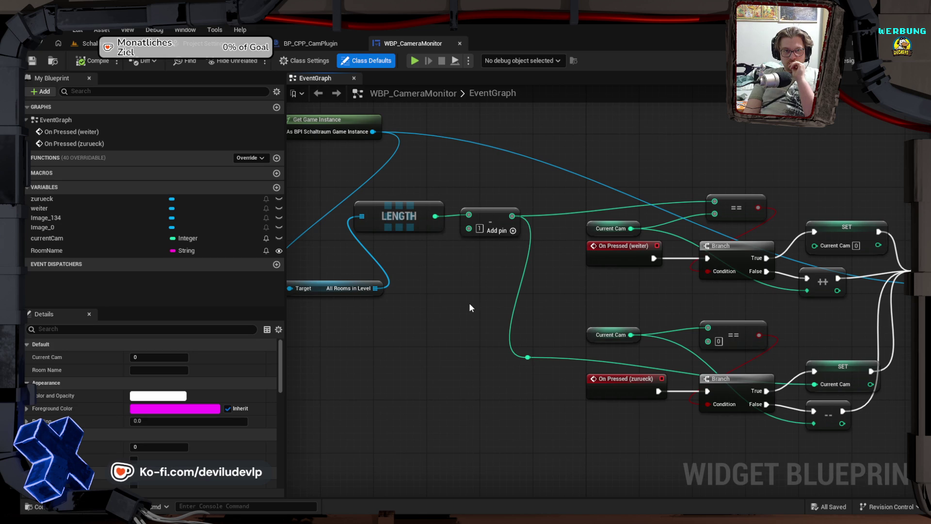
{"action": "left_click_drag", "start_coordinate": [627, 302], "coordinate": [286, 294]}
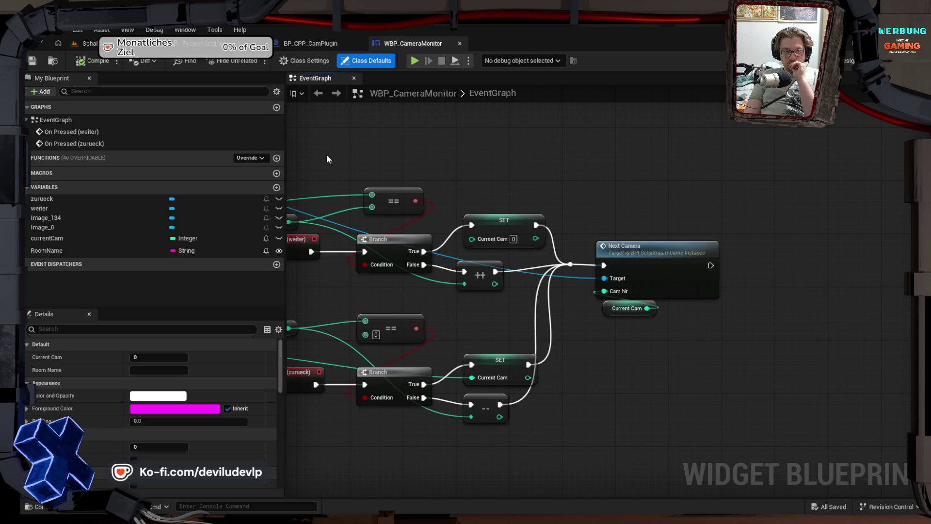
{"action": "left_click", "coordinate": [323, 43]}
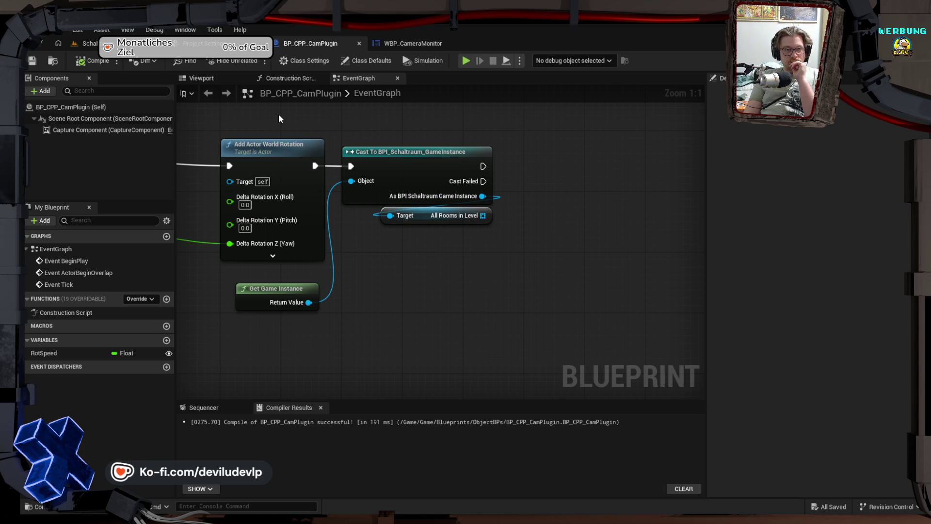
{"action": "left_click", "coordinate": [88, 43]}
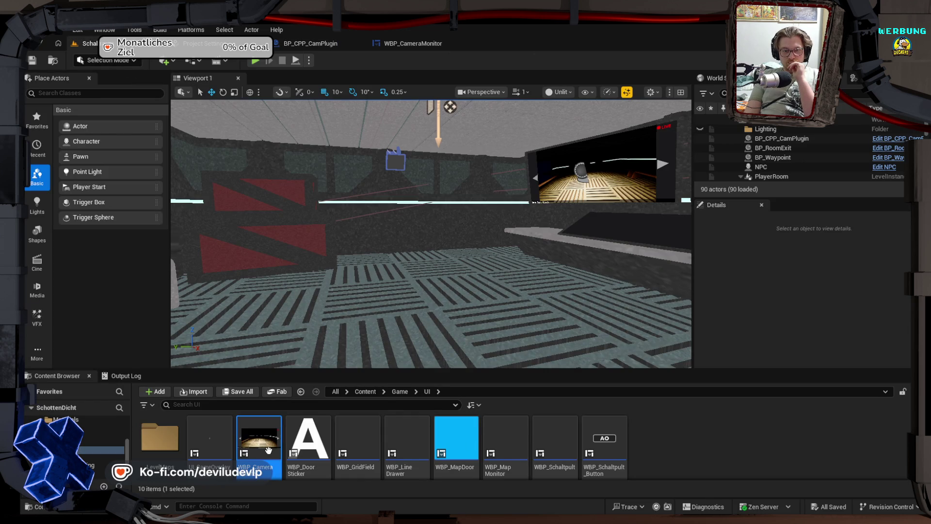
Open BPI_Schaltraum_GameInstance from the Game folder and view its NextCamera function
{"action": "key", "text": "alt+Left"}
{"action": "double_click", "coordinate": [491, 438]}
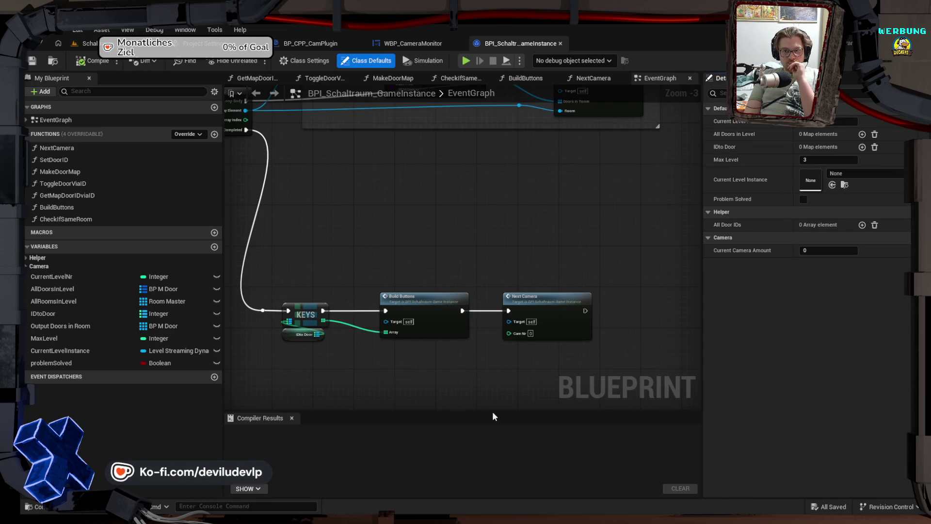
{"action": "mouse_move", "coordinate": [518, 212]}
{"action": "left_mouse_down"}
{"action": "mouse_move", "coordinate": [476, 187]}
{"action": "mouse_move", "coordinate": [493, 306]}
{"action": "mouse_move", "coordinate": [423, 300]}
{"action": "mouse_move", "coordinate": [463, 302]}
{"action": "left_mouse_up"}
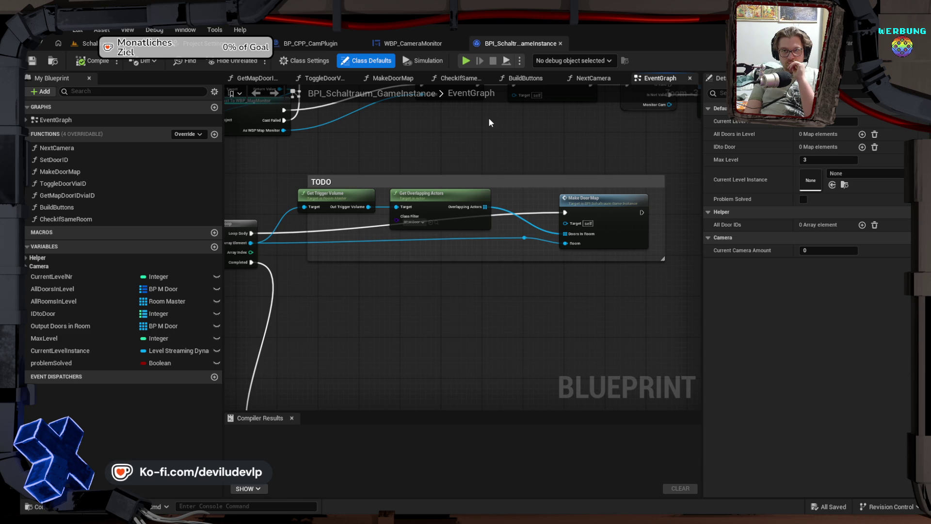
{"action": "left_click", "coordinate": [589, 77]}
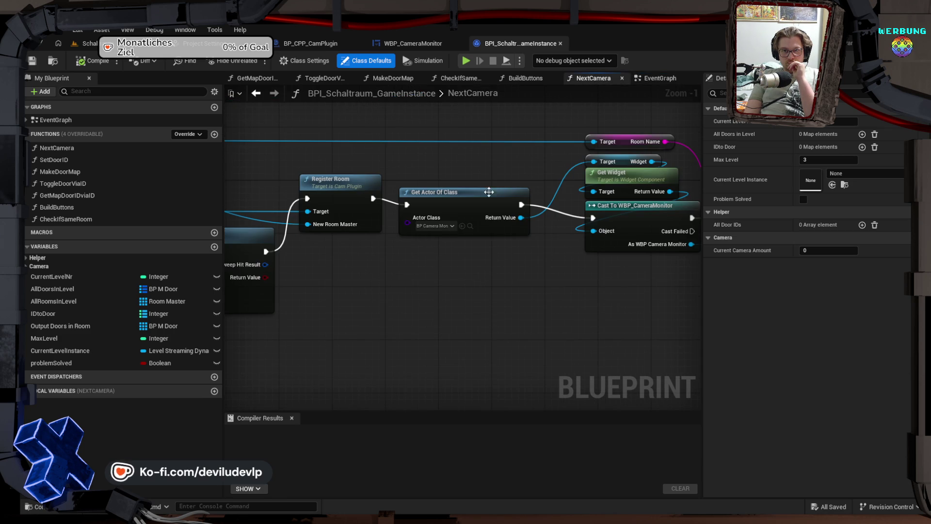
Review the NextCamera graph's GET, Register Room and Get Actor Of Class nodes
{"action": "left_click_drag", "start_coordinate": [353, 295], "coordinate": [665, 293]}
{"action": "mouse_move", "coordinate": [502, 298]}
{"action": "left_mouse_down"}
{"action": "mouse_move", "coordinate": [476, 310]}
{"action": "mouse_move", "coordinate": [416, 299]}
{"action": "left_mouse_up"}
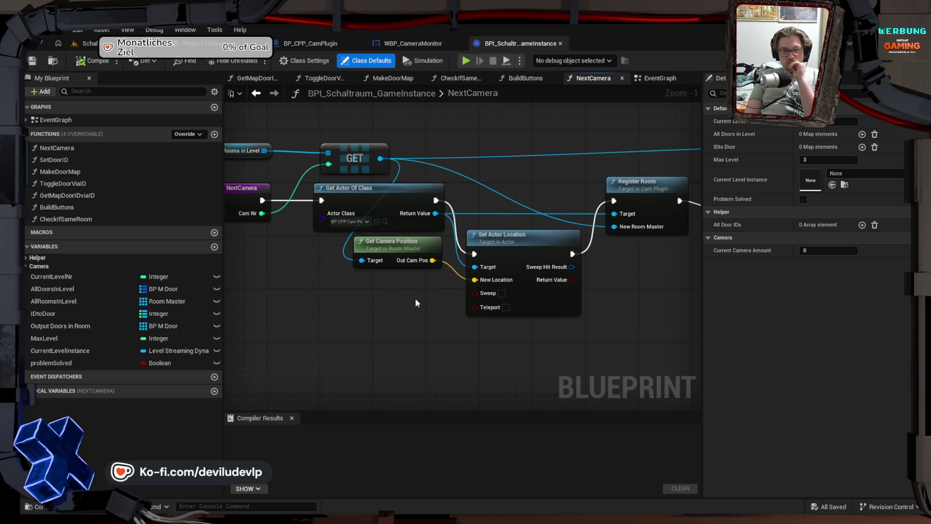
{"action": "left_click_drag", "start_coordinate": [670, 295], "coordinate": [439, 285]}
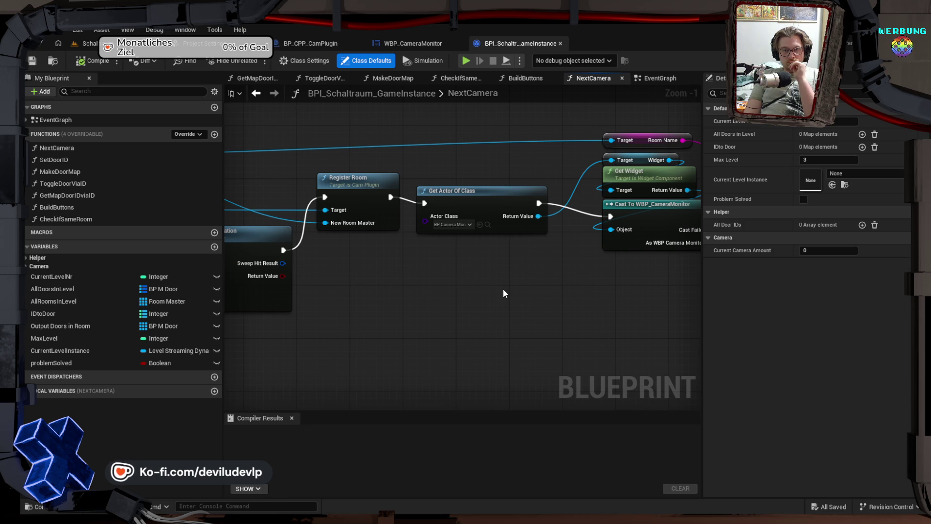
{"action": "mouse_move", "coordinate": [457, 283]}
{"action": "left_mouse_down"}
{"action": "mouse_move", "coordinate": [772, 298]}
{"action": "mouse_move", "coordinate": [755, 297]}
{"action": "left_mouse_up"}
{"action": "left_click_drag", "start_coordinate": [449, 302], "coordinate": [442, 303]}
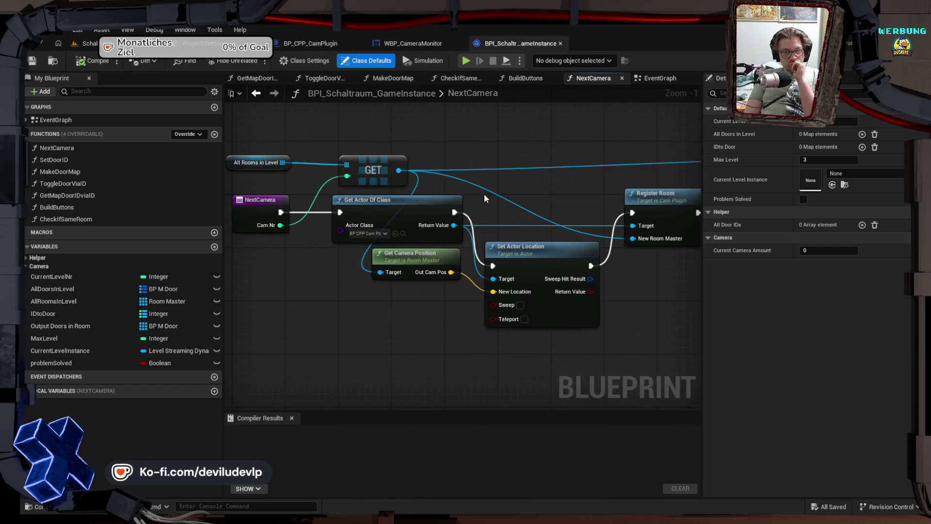
{"action": "left_click_drag", "start_coordinate": [483, 208], "coordinate": [503, 188]}
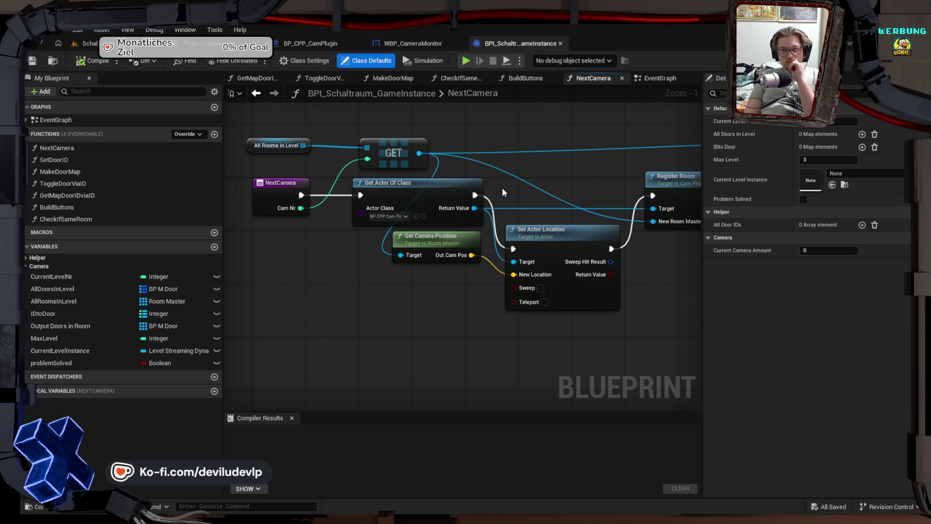
Return to the BP_CPP_CamPlugin event graph and list its overridable functions
{"action": "left_click", "coordinate": [328, 45]}
{"action": "left_click_drag", "start_coordinate": [373, 273], "coordinate": [556, 291]}
{"action": "left_click", "coordinate": [155, 299]}
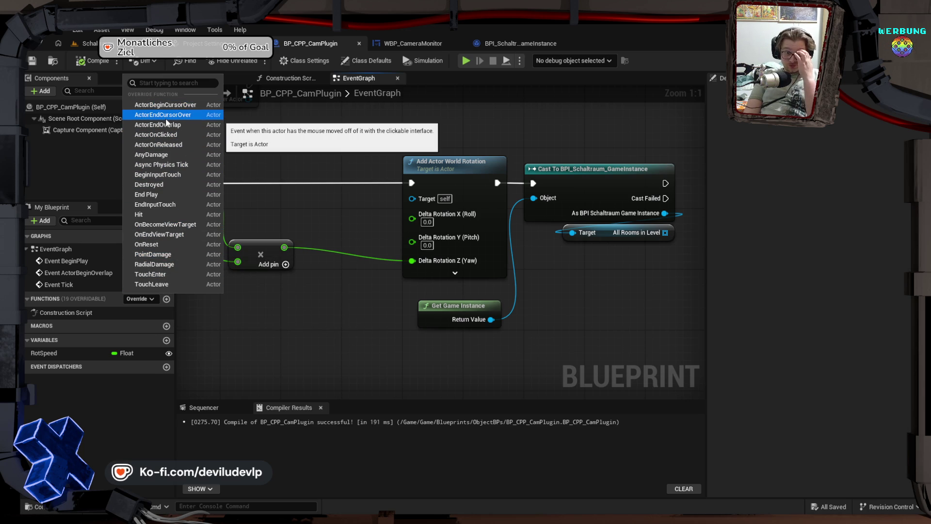
Add an array GET node fed by the cast's All Rooms in Level output
{"action": "left_click", "coordinate": [150, 297]}
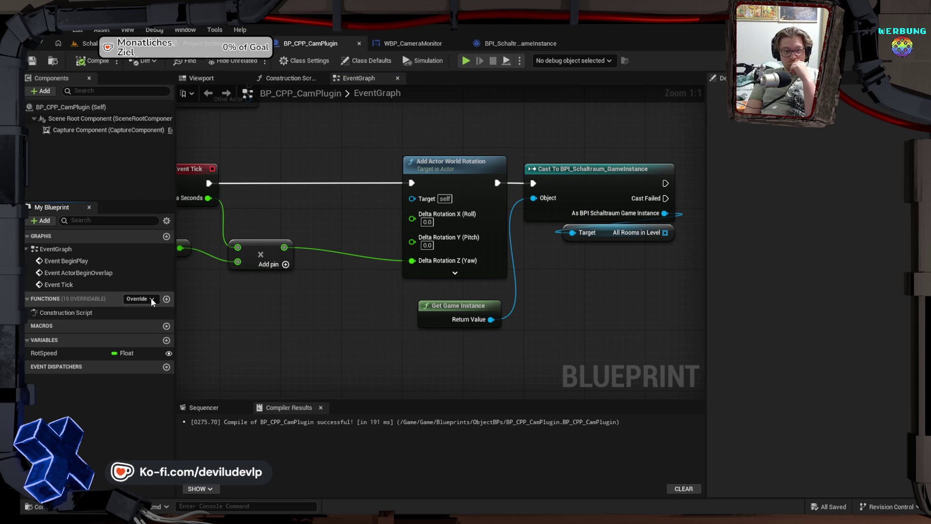
{"action": "mouse_move", "coordinate": [250, 292]}
{"action": "left_mouse_down"}
{"action": "mouse_move", "coordinate": [446, 305]}
{"action": "mouse_move", "coordinate": [414, 312]}
{"action": "mouse_move", "coordinate": [196, 288]}
{"action": "mouse_move", "coordinate": [263, 293]}
{"action": "left_mouse_up"}
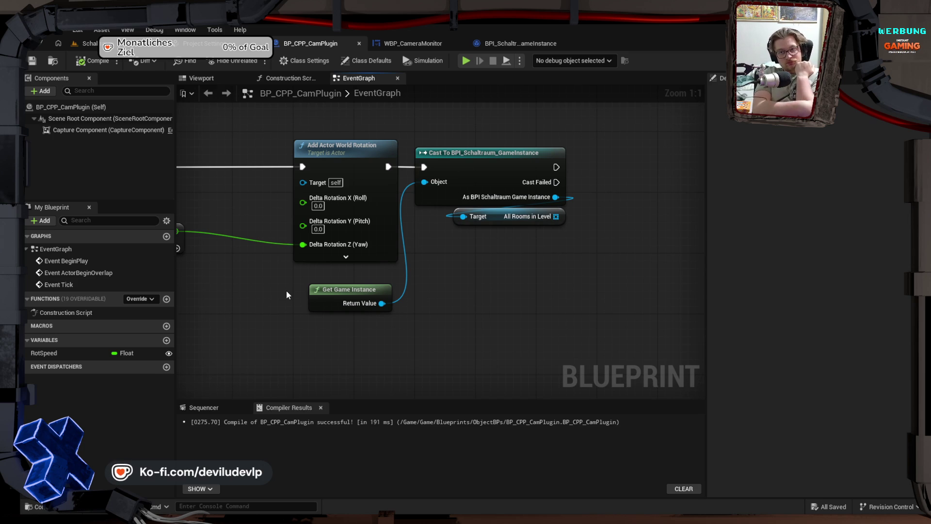
{"action": "mouse_move", "coordinate": [466, 208]}
{"action": "left_mouse_down"}
{"action": "mouse_move", "coordinate": [547, 274]}
{"action": "mouse_move", "coordinate": [383, 257]}
{"action": "left_mouse_up"}
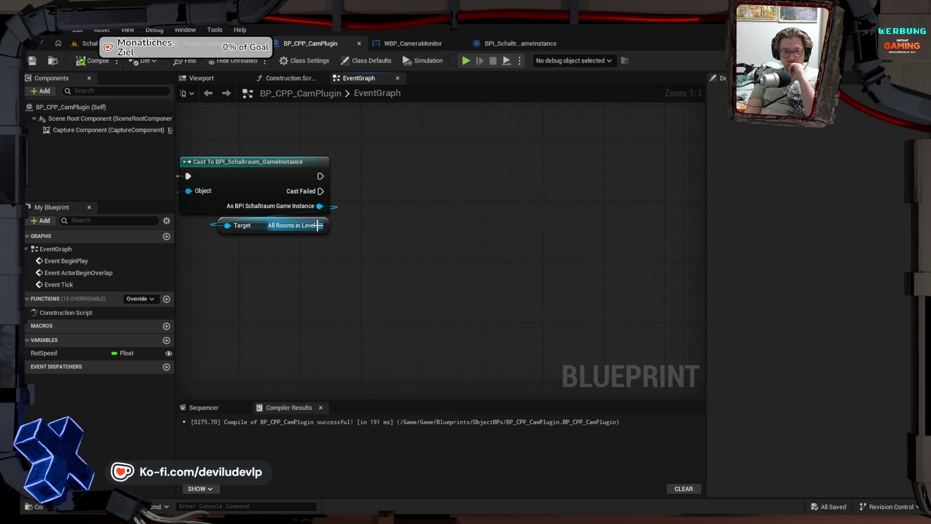
{"action": "left_click_drag", "start_coordinate": [320, 226], "coordinate": [355, 227]}
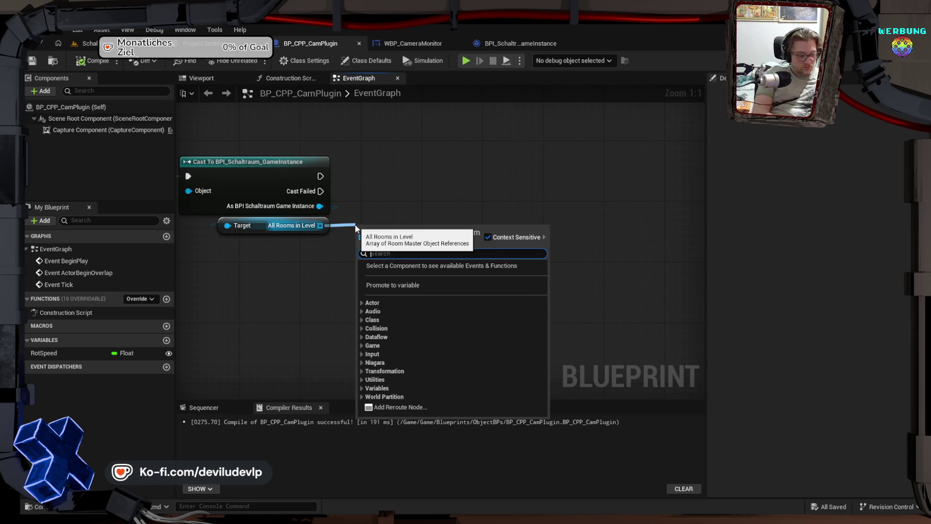
{"action": "type", "text": "get"}
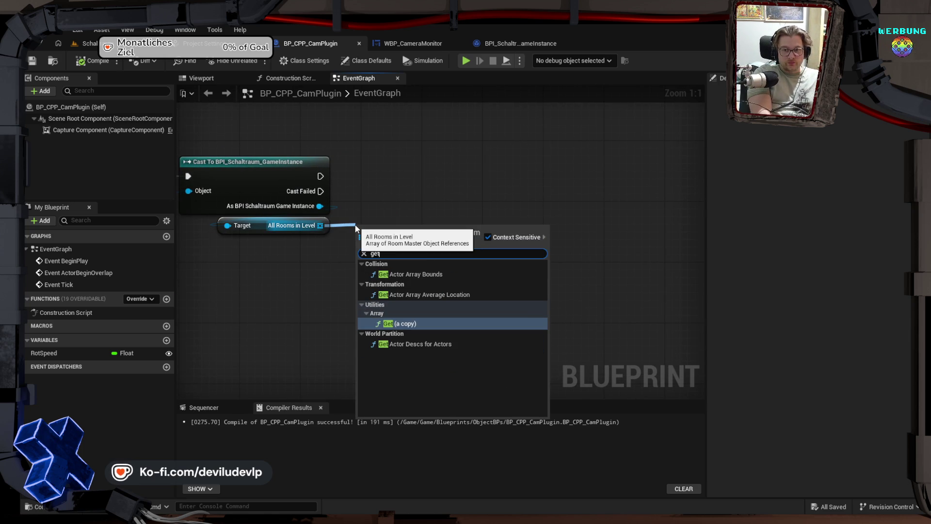
{"action": "key", "text": "Return"}
{"action": "mouse_move", "coordinate": [380, 258]}
{"action": "left_mouse_down"}
{"action": "mouse_move", "coordinate": [421, 257]}
{"action": "mouse_move", "coordinate": [441, 163]}
{"action": "left_mouse_up"}
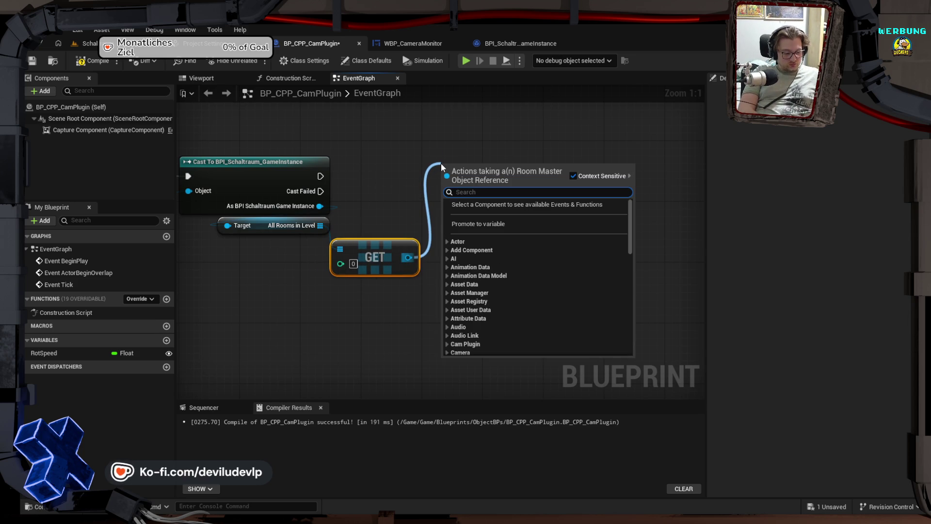
Try a Get Fill Lvl node on the GET result, then delete it
{"action": "type", "text": "ge"}
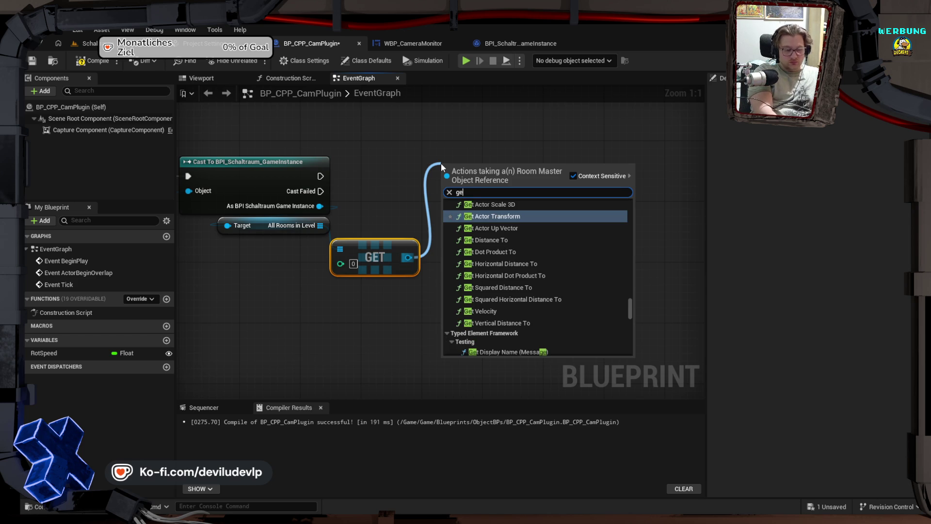
{"action": "type", "text": "t fil"}
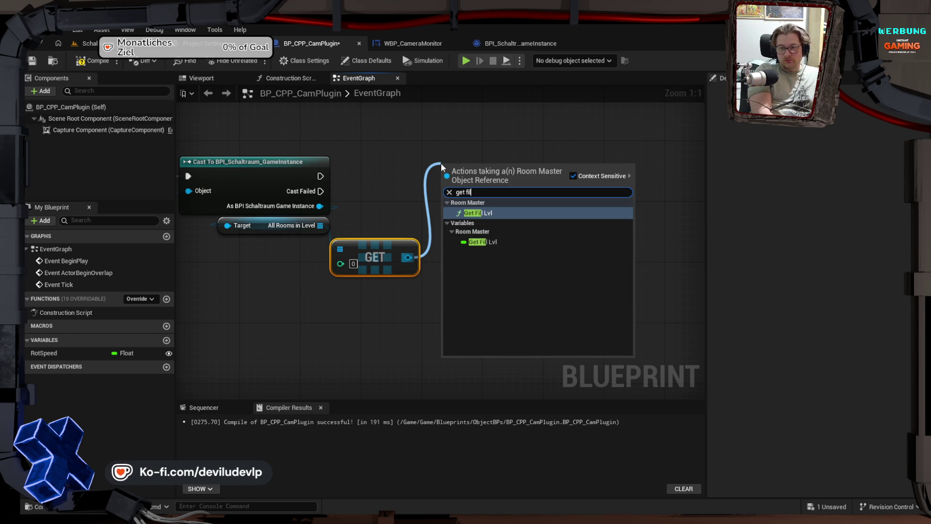
{"action": "key", "text": "Return"}
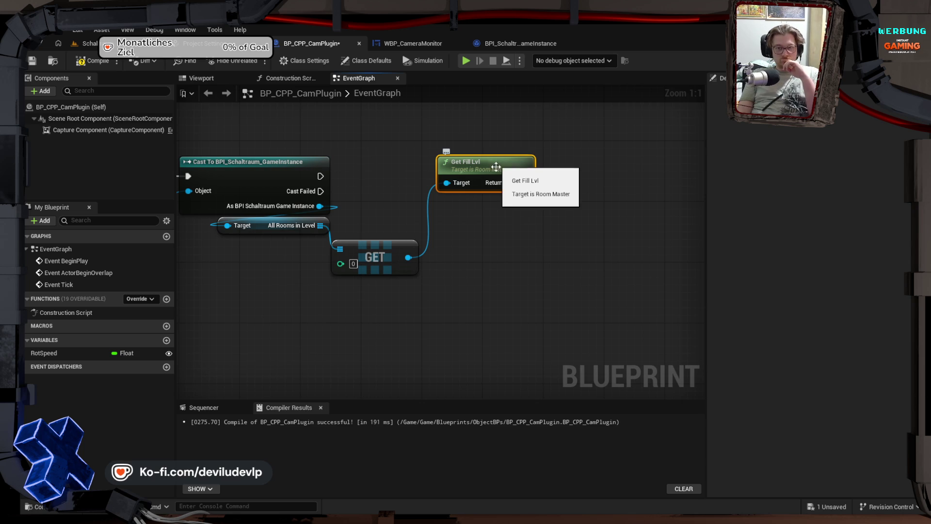
{"action": "mouse_move", "coordinate": [490, 162]}
{"action": "left_mouse_down"}
{"action": "mouse_move", "coordinate": [485, 282]}
{"action": "mouse_move", "coordinate": [374, 283]}
{"action": "left_mouse_up"}
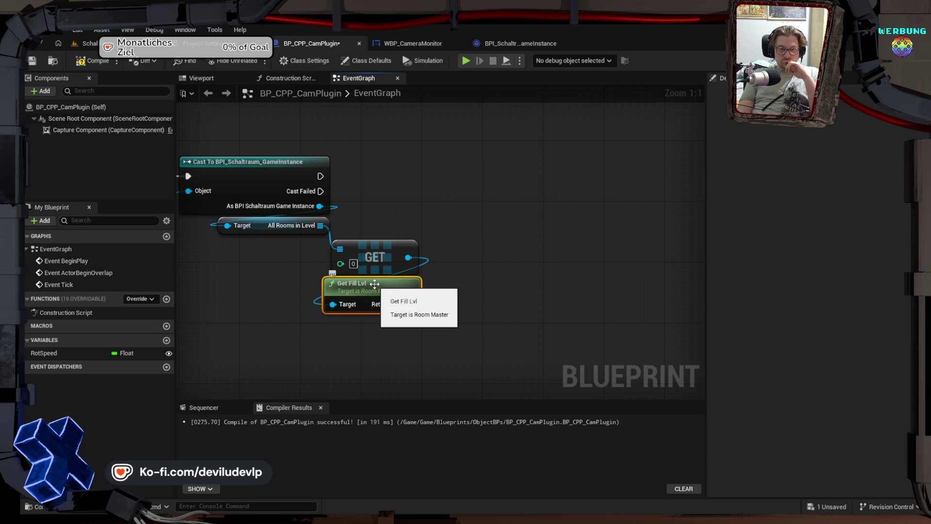
{"action": "key", "text": "Delete"}
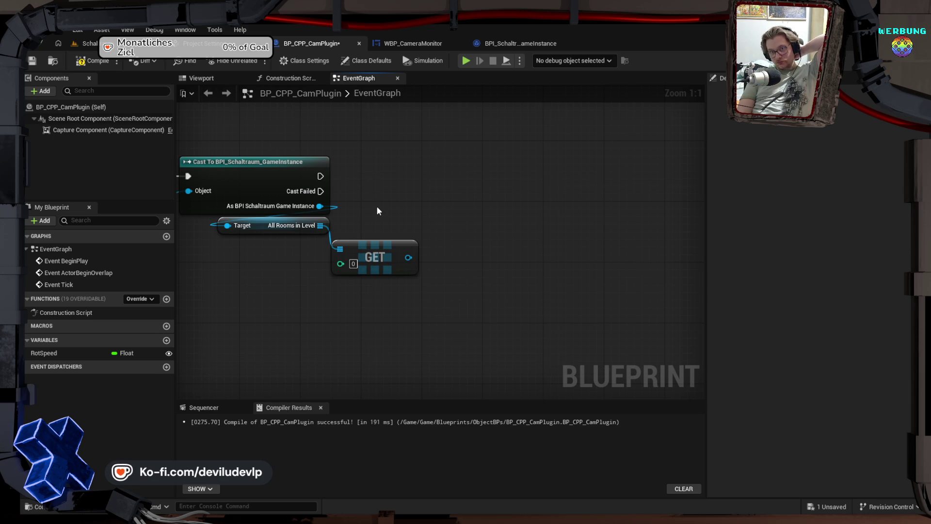
{"action": "mouse_move", "coordinate": [320, 176]}
{"action": "left_mouse_down"}
{"action": "mouse_move", "coordinate": [412, 184]}
{"action": "mouse_move", "coordinate": [444, 175]}
{"action": "left_mouse_up"}
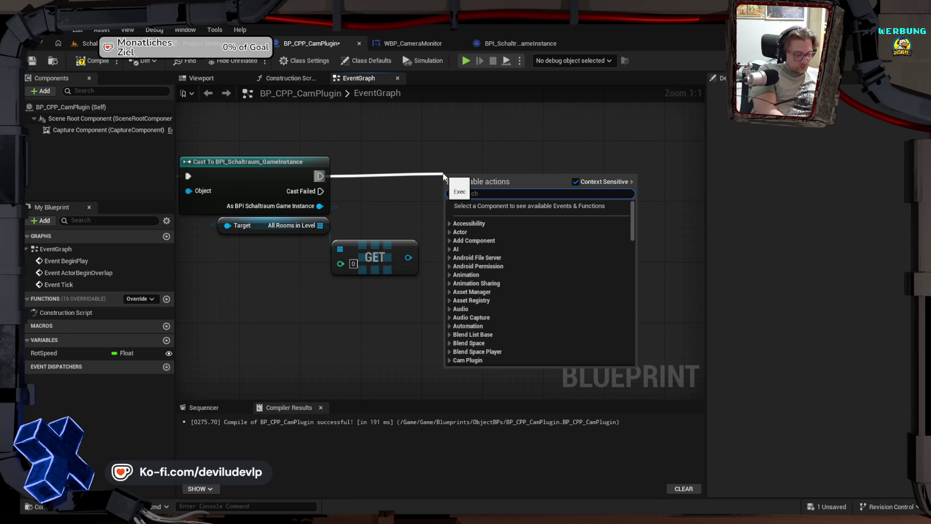
Add Update Water Plane after the cast via 'plan', align it, and compile
{"action": "type", "text": "plan"}
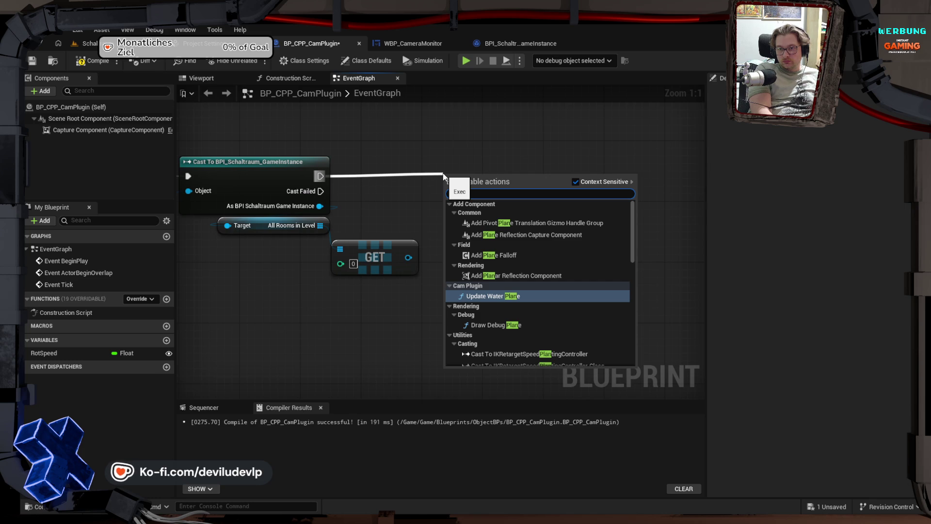
{"action": "key", "text": "Return"}
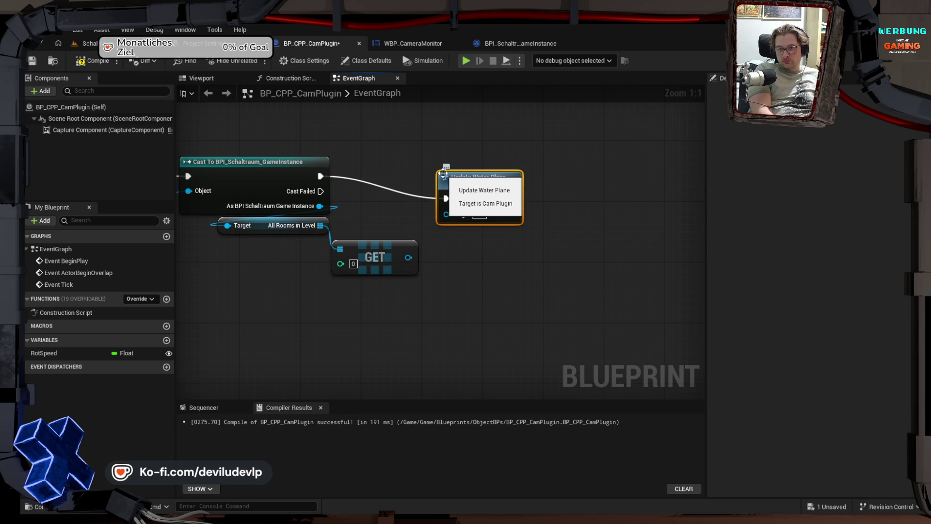
{"action": "mouse_move", "coordinate": [490, 182]}
{"action": "left_mouse_down"}
{"action": "mouse_move", "coordinate": [498, 162]}
{"action": "mouse_move", "coordinate": [512, 163]}
{"action": "left_mouse_up"}
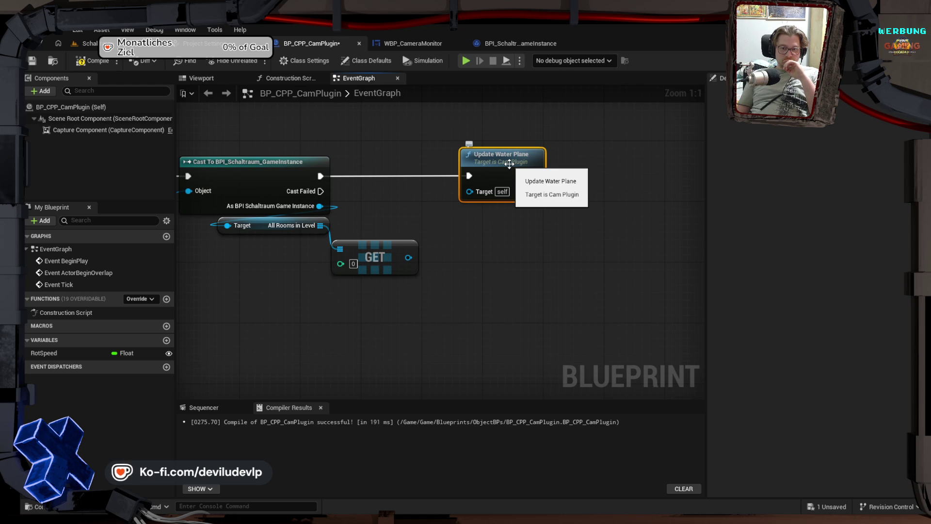
{"action": "left_click", "coordinate": [96, 67]}
Save the compiled BP_CPP_CamPlugin Blueprint, deselect Update Water Plane, and return to the level editor
{"action": "key", "text": "ctrl+s"}
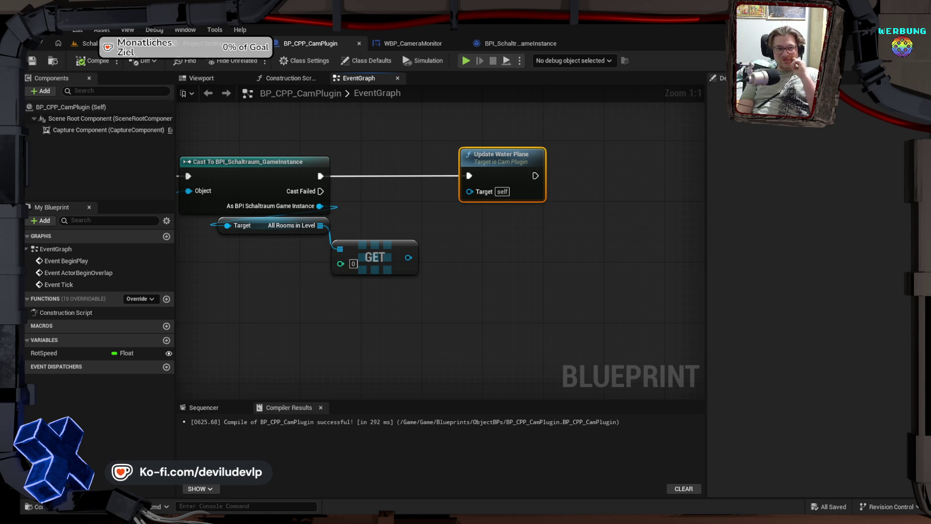
{"action": "left_click", "coordinate": [487, 250]}
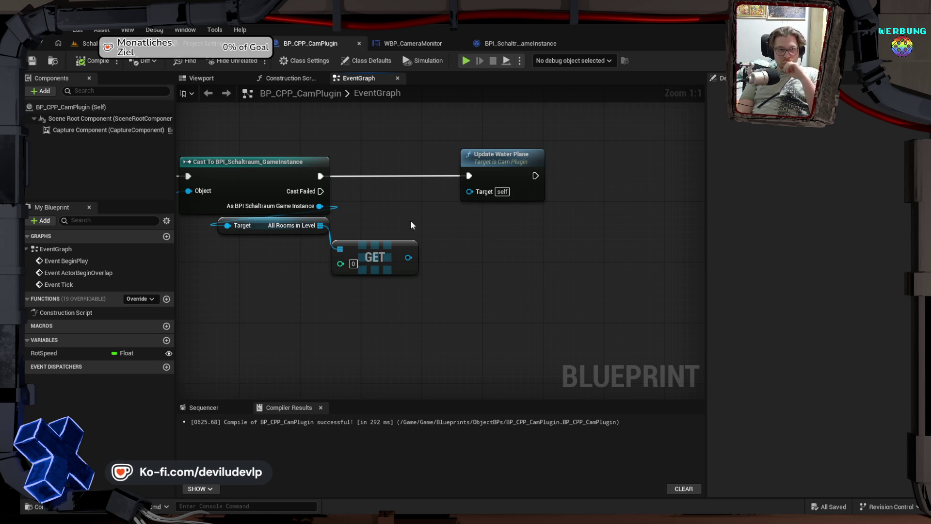
{"action": "key", "text": "ctrl+Tab"}
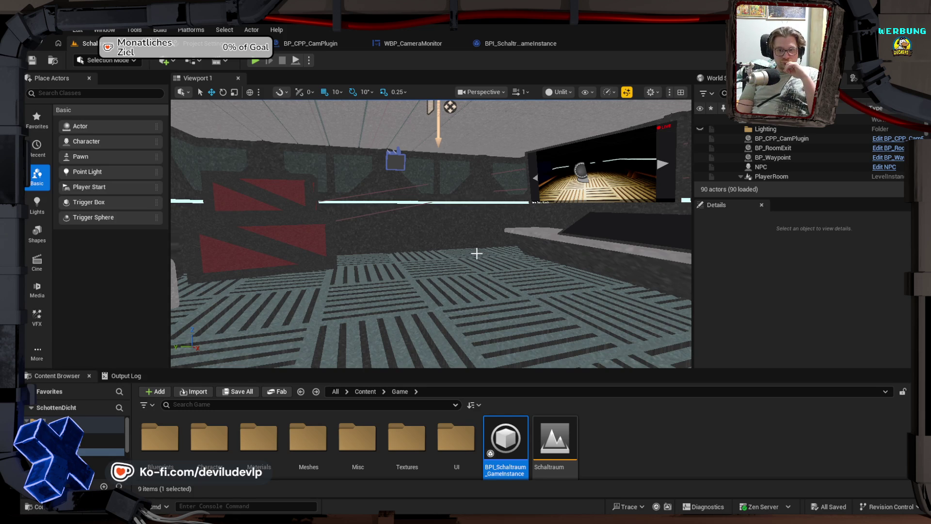
Run a brief play test of the level, stop it, then look toward the desk and monitors
{"action": "left_click", "coordinate": [254, 60]}
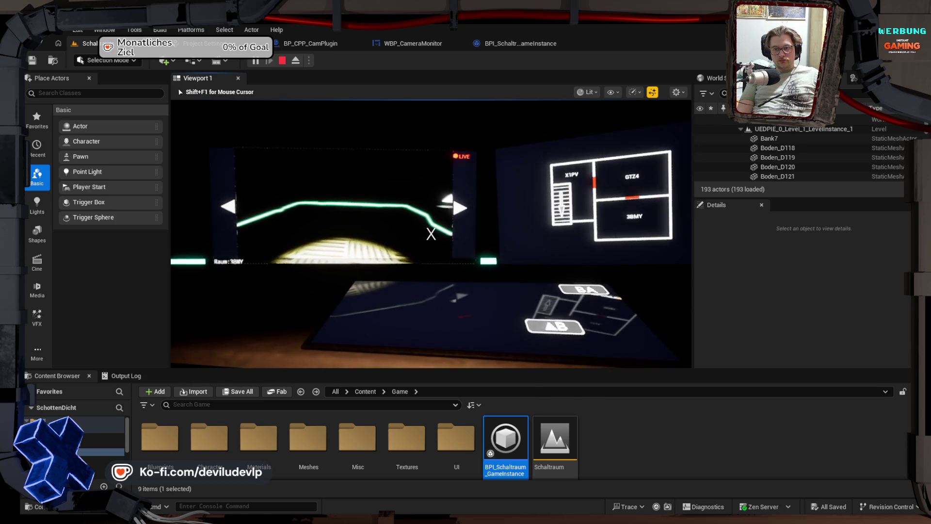
{"action": "key", "text": "Escape"}
{"action": "left_click_drag", "start_coordinate": [479, 265], "coordinate": [490, 252]}
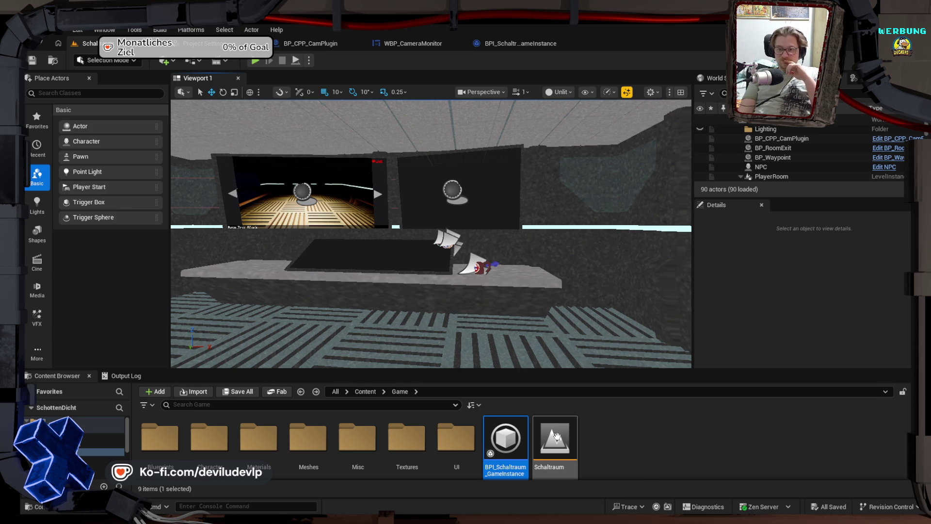
{"action": "scroll", "coordinate": [680, 461], "scroll_direction": "down", "scroll_amount": 1}
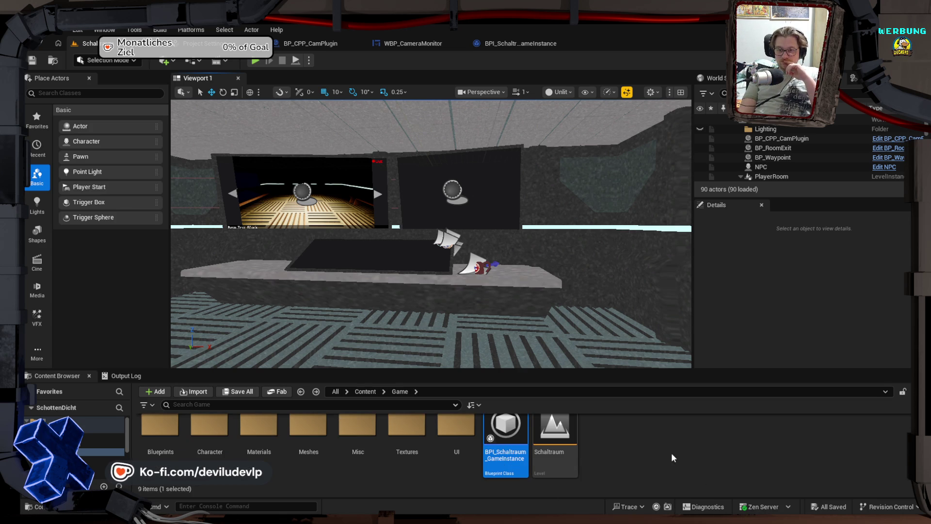
{"action": "scroll", "coordinate": [665, 450], "scroll_direction": "up", "scroll_amount": 1}
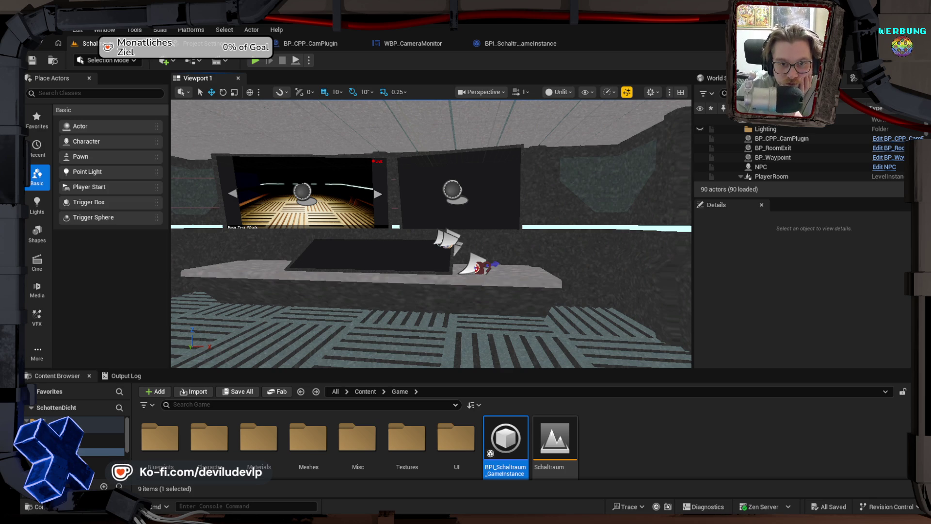
Rotate the level view so the live camera monitor appears on the room's right side
{"action": "left_click_drag", "start_coordinate": [516, 312], "coordinate": [466, 299]}
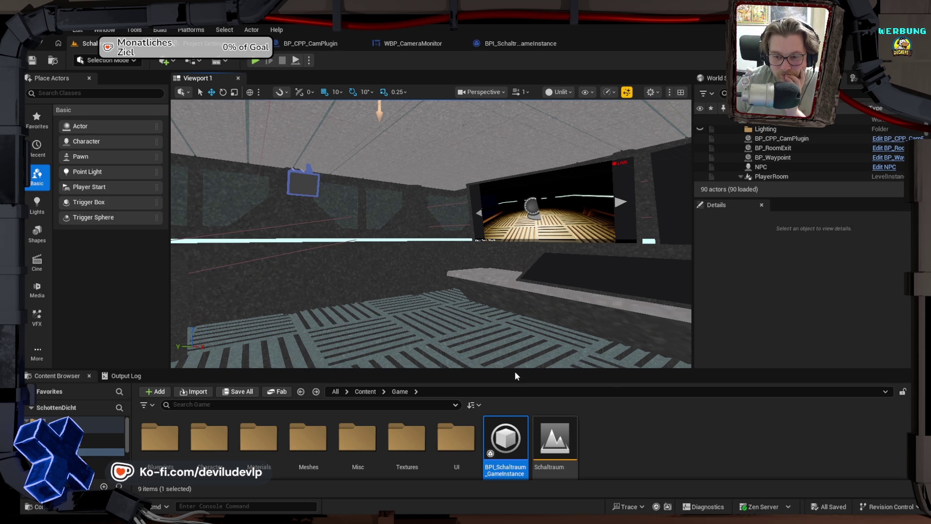
{"action": "mouse_move", "coordinate": [759, 522]}
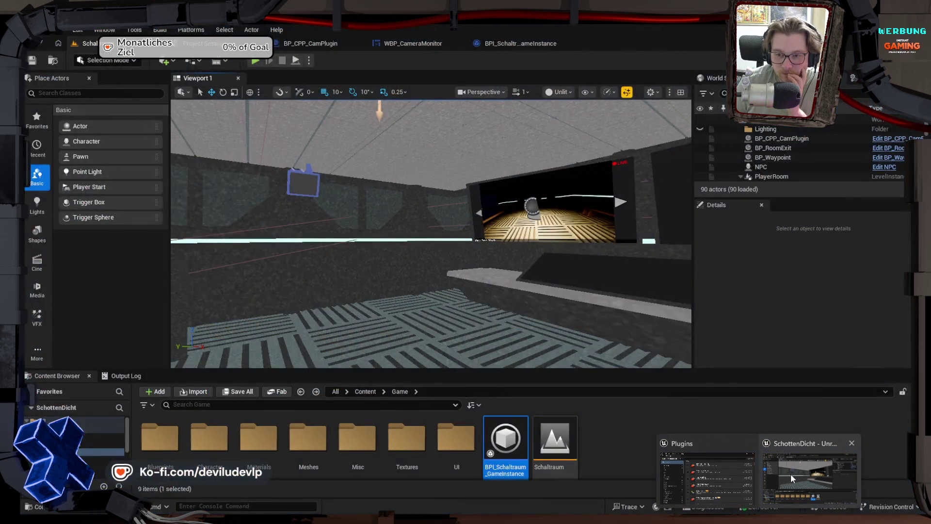
Bring up CamPlugin.h in Rider at the UpdateWaterPlane(ARoomMaster*) declaration and rebuild SchottenDichtCPPEditor
{"action": "mouse_move", "coordinate": [738, 484]}
{"action": "left_click", "coordinate": [759, 521]}
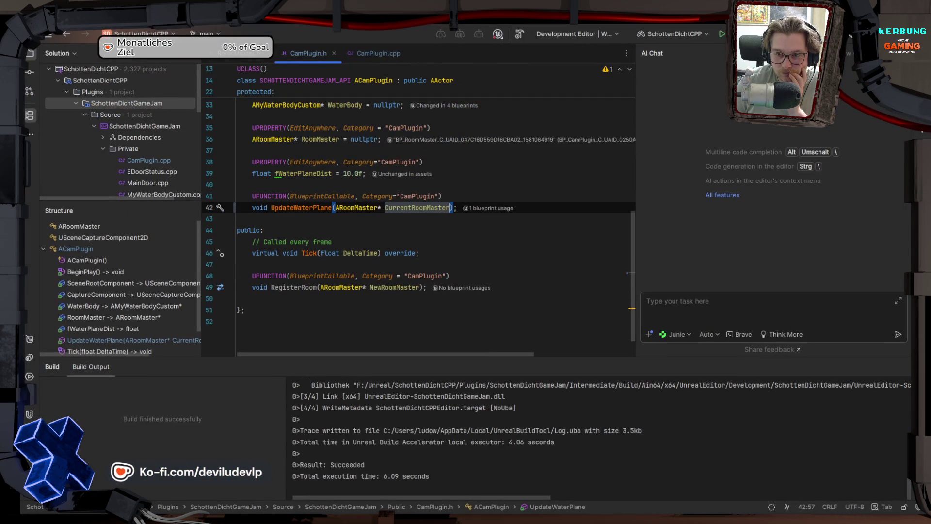
{"action": "left_click", "coordinate": [562, 210]}
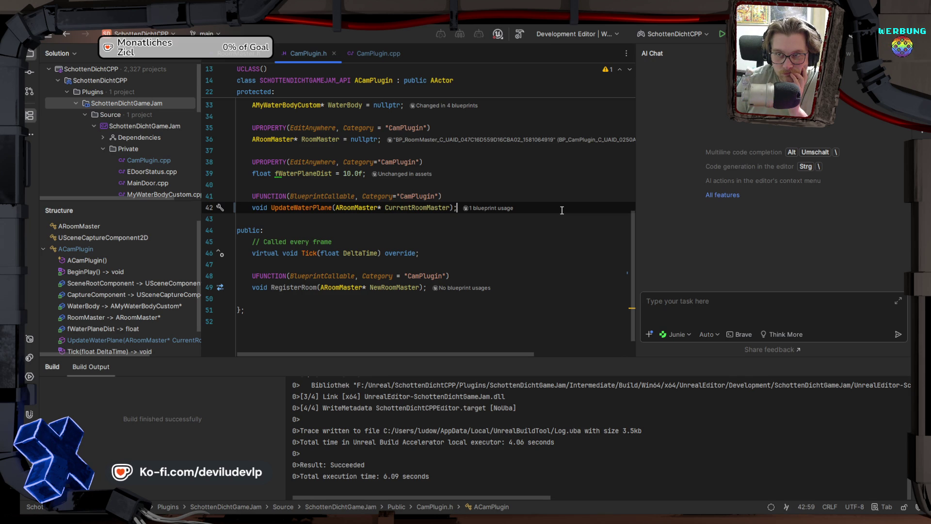
{"action": "left_click", "coordinate": [519, 34]}
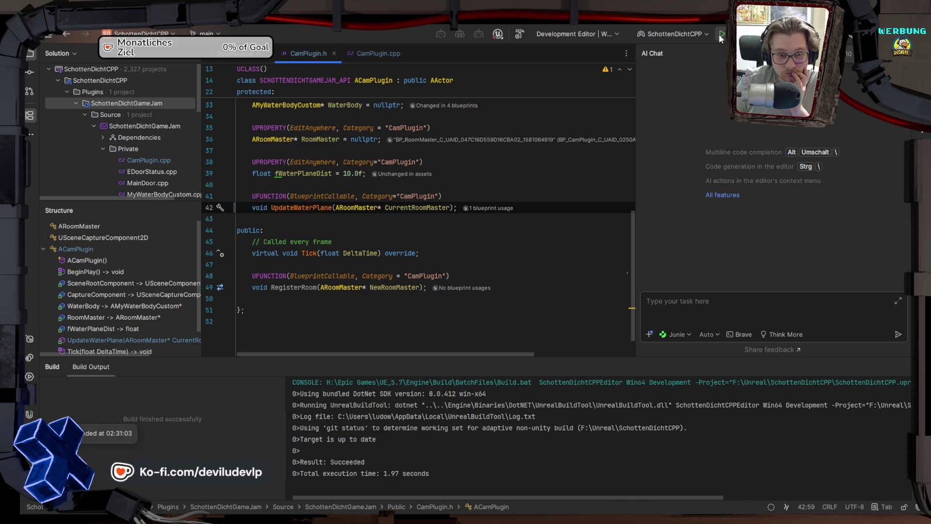
Back in Unreal, open BP_CPP_CamPlugin from Blueprints > ObjectBPs and show its Get Game Instance node
{"action": "mouse_move", "coordinate": [759, 520]}
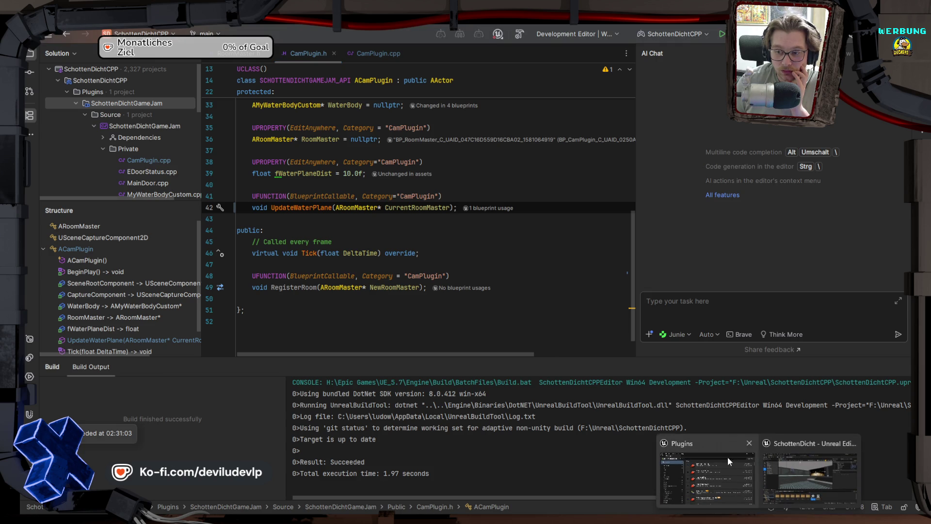
{"action": "left_click", "coordinate": [790, 470]}
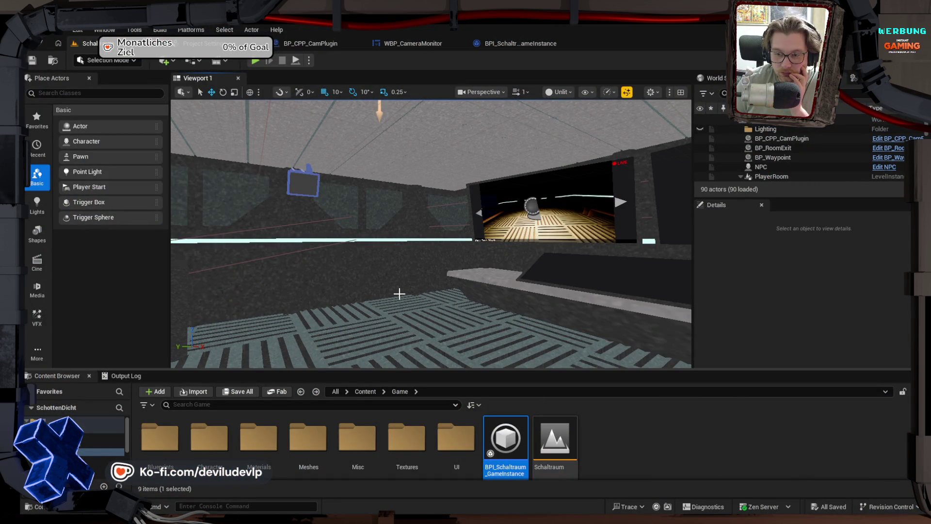
{"action": "mouse_move", "coordinate": [399, 294]}
{"action": "left_mouse_down"}
{"action": "mouse_move", "coordinate": [381, 257]}
{"action": "mouse_move", "coordinate": [359, 250]}
{"action": "left_mouse_up"}
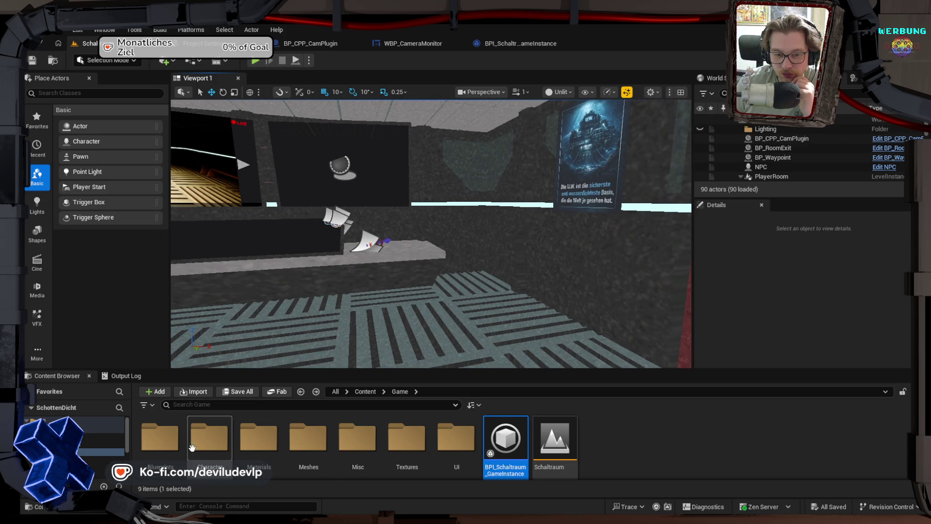
{"action": "double_click", "coordinate": [166, 447]}
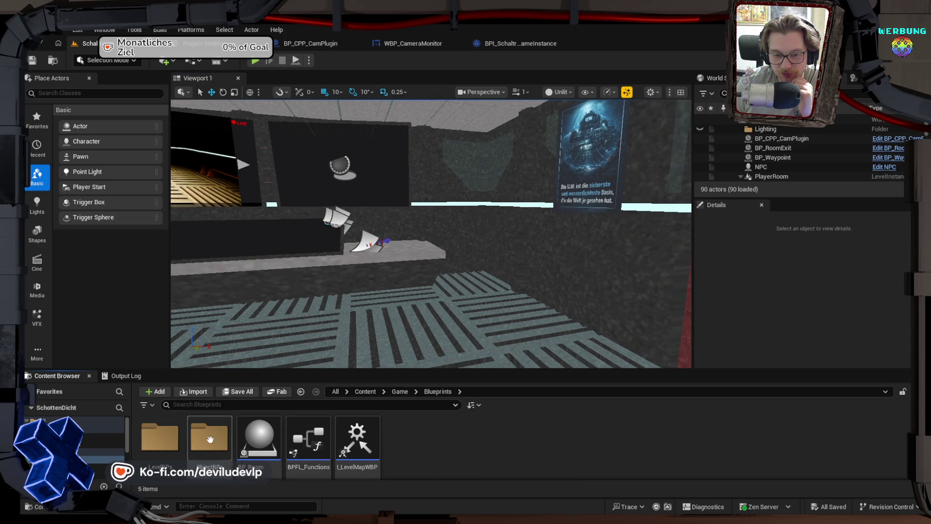
{"action": "double_click", "coordinate": [201, 446]}
{"action": "double_click", "coordinate": [202, 435]}
{"action": "mouse_move", "coordinate": [248, 307]}
{"action": "left_mouse_down"}
{"action": "mouse_move", "coordinate": [477, 316]}
{"action": "mouse_move", "coordinate": [380, 275]}
{"action": "mouse_move", "coordinate": [349, 279]}
{"action": "left_mouse_up"}
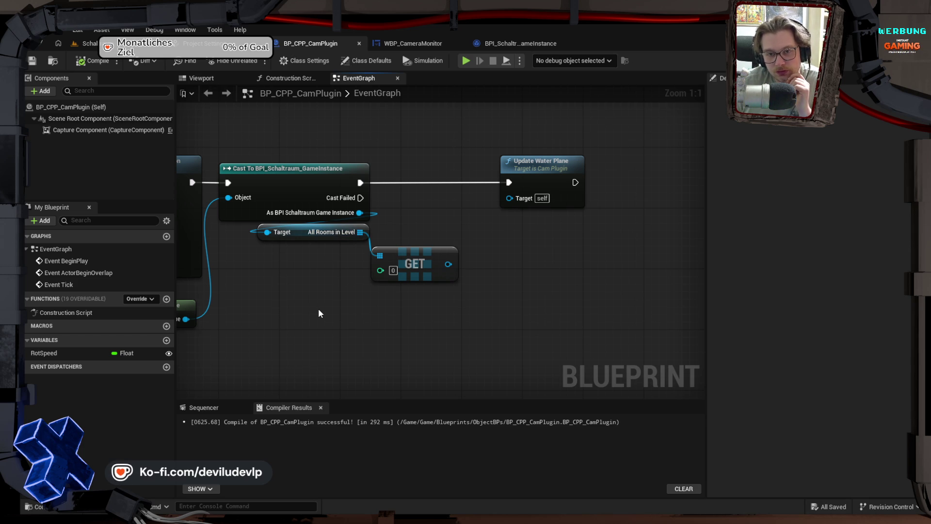
{"action": "mouse_move", "coordinate": [274, 293]}
{"action": "left_mouse_down"}
{"action": "mouse_move", "coordinate": [375, 285]}
{"action": "mouse_move", "coordinate": [366, 272]}
{"action": "mouse_move", "coordinate": [423, 277]}
{"action": "mouse_move", "coordinate": [400, 285]}
{"action": "left_mouse_up"}
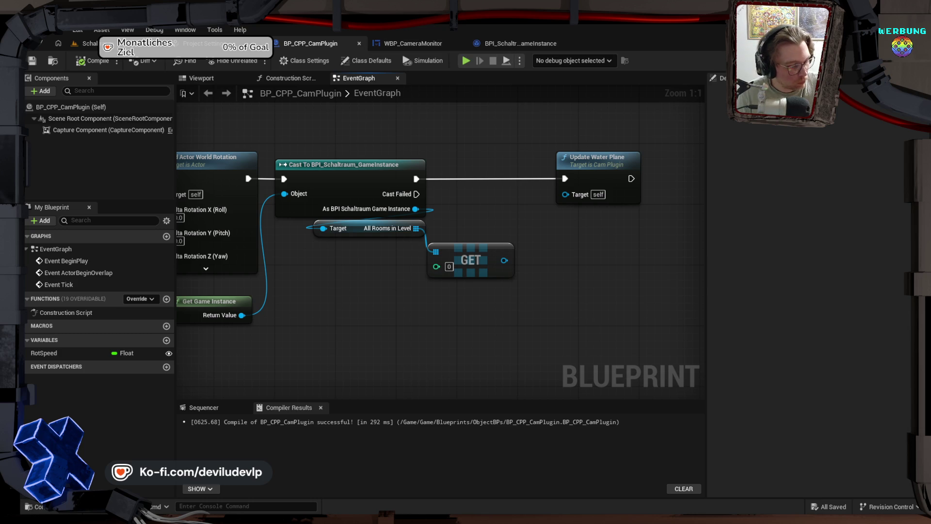
Pan and zoom out the camera plugin's EventGraph, then return to the room in Viewport 1
{"action": "mouse_move", "coordinate": [454, 321]}
{"action": "left_mouse_down"}
{"action": "mouse_move", "coordinate": [426, 333]}
{"action": "mouse_move", "coordinate": [595, 241]}
{"action": "mouse_move", "coordinate": [618, 252]}
{"action": "left_mouse_up"}
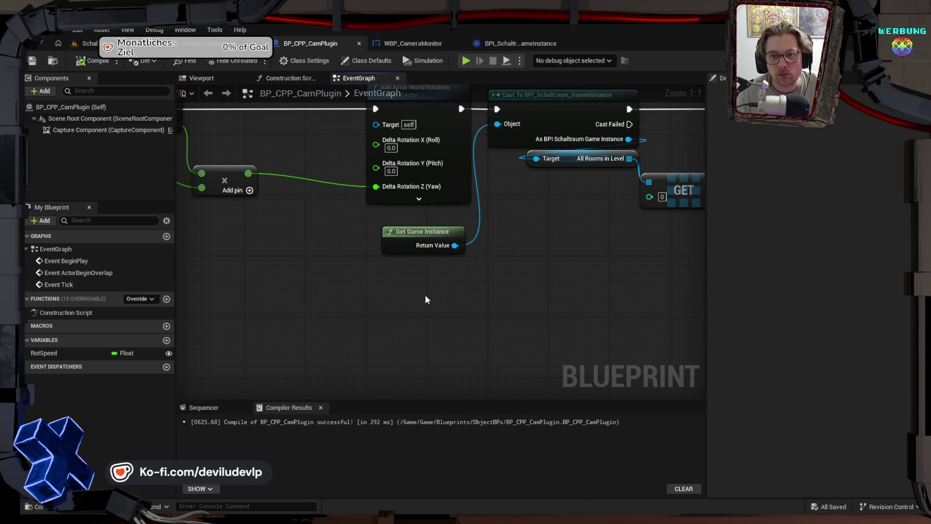
{"action": "scroll", "coordinate": [425, 295], "scroll_direction": "down", "scroll_amount": 4}
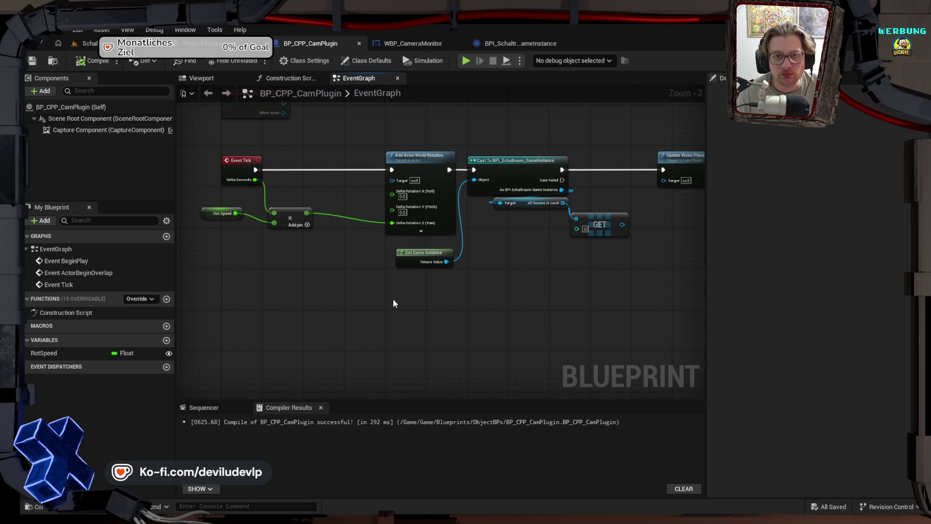
{"action": "left_click", "coordinate": [90, 44]}
{"action": "mouse_move", "coordinate": [478, 276]}
{"action": "left_mouse_down"}
{"action": "mouse_move", "coordinate": [485, 255]}
{"action": "mouse_move", "coordinate": [543, 252]}
{"action": "mouse_move", "coordinate": [427, 266]}
{"action": "left_mouse_up"}
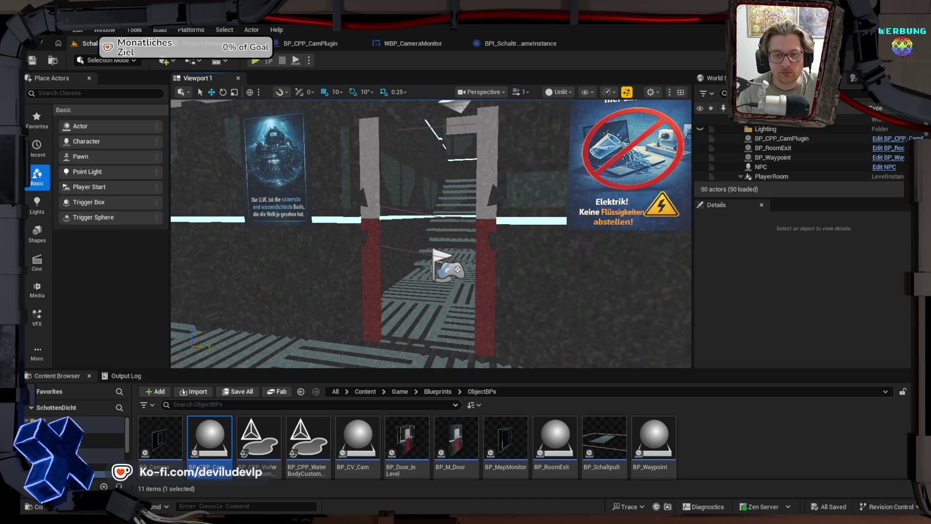
{"action": "left_click_drag", "start_coordinate": [427, 266], "coordinate": [466, 252]}
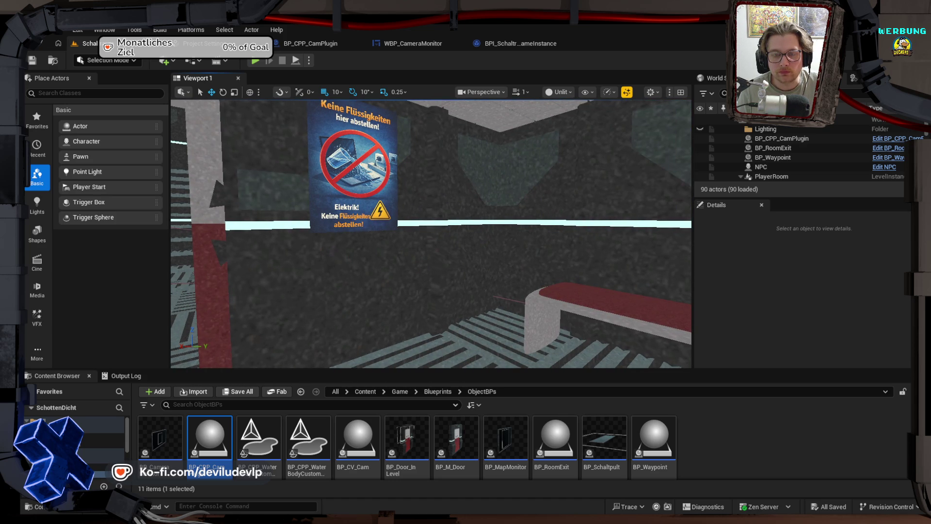
{"action": "key", "text": "a"}
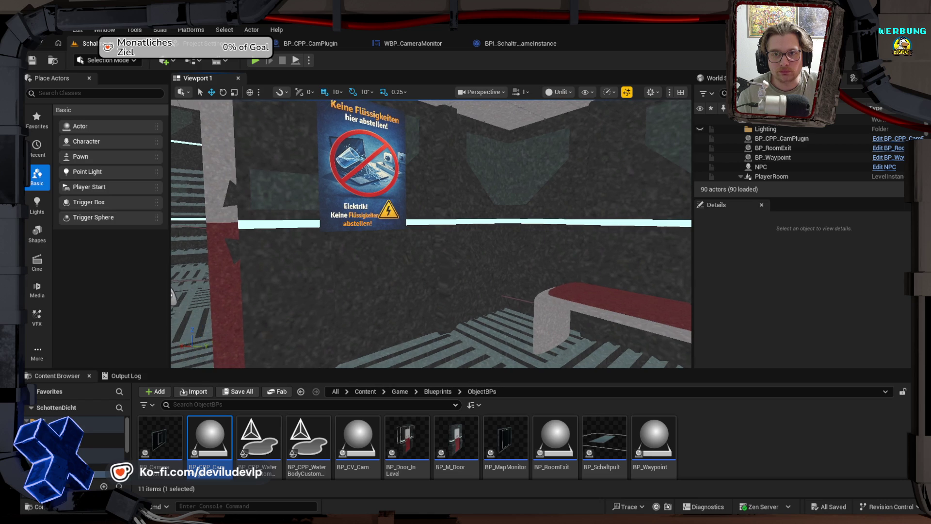
{"action": "key", "text": "s"}
{"action": "key", "text": "a"}
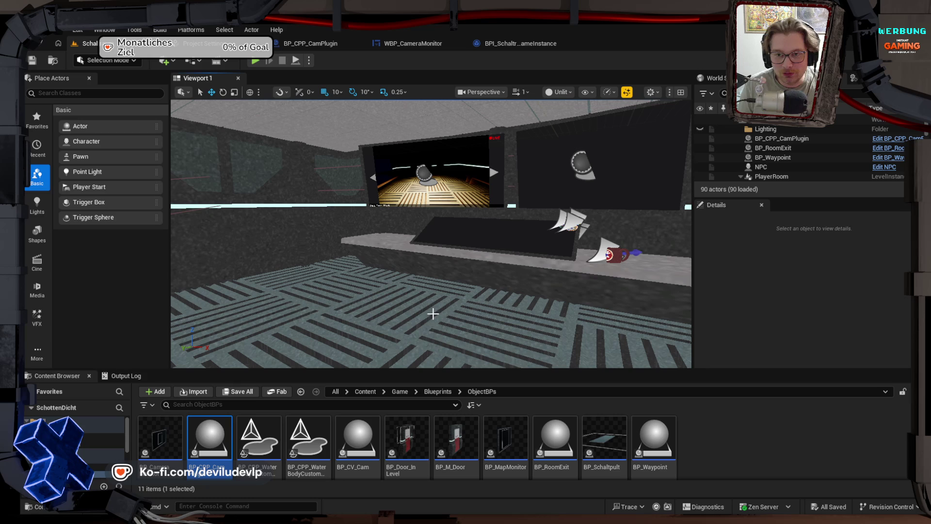
{"action": "mouse_move", "coordinate": [554, 231]}
{"action": "left_mouse_down"}
{"action": "mouse_move", "coordinate": [524, 232]}
{"action": "mouse_move", "coordinate": [553, 231]}
{"action": "left_mouse_up"}
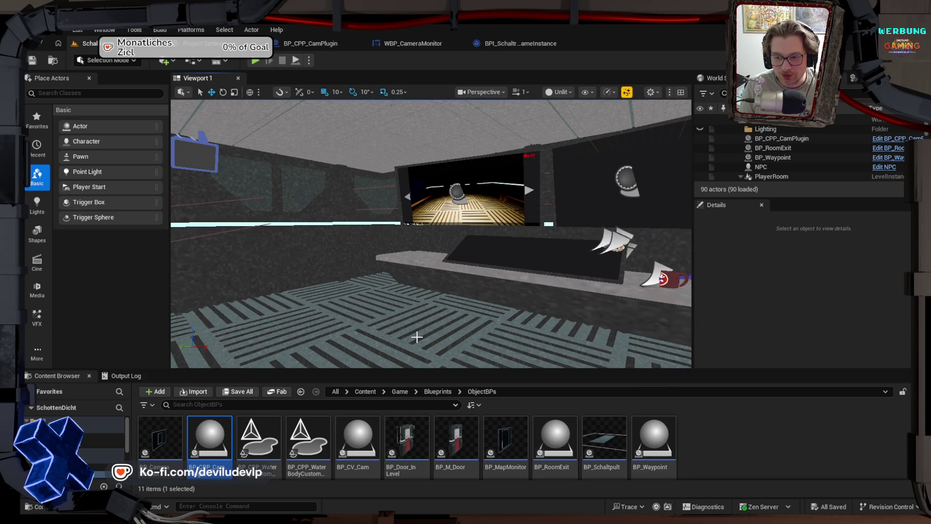
{"action": "left_click_drag", "start_coordinate": [416, 337], "coordinate": [282, 277]}
{"action": "key", "text": "1"}
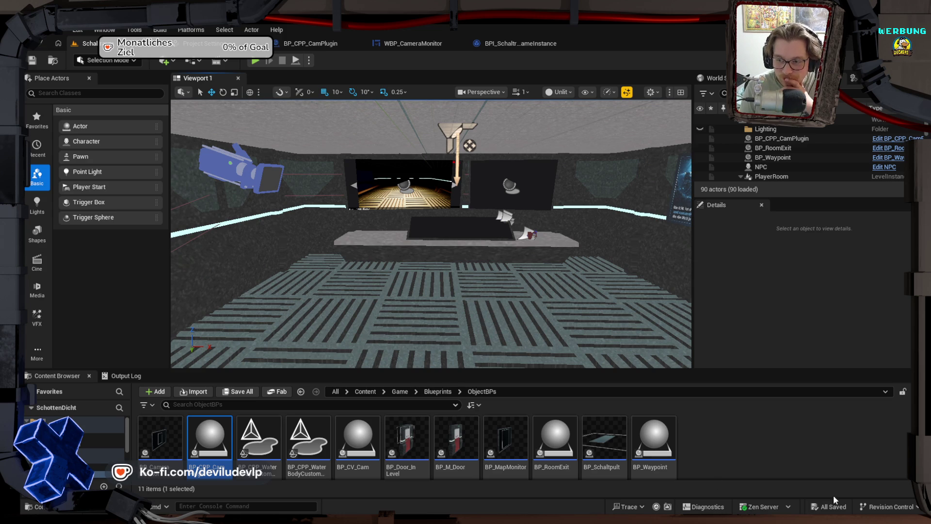
{"action": "mouse_move", "coordinate": [832, 521]}
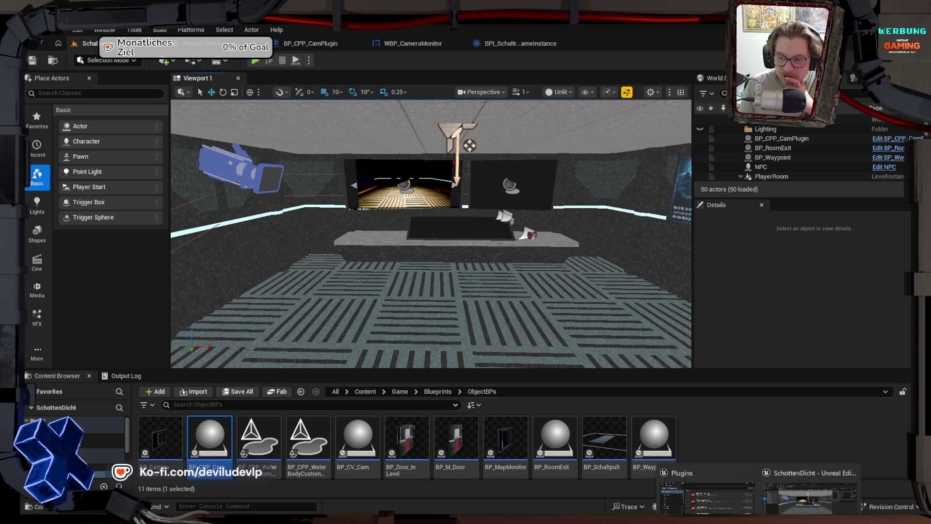
{"action": "mouse_move", "coordinate": [738, 521]}
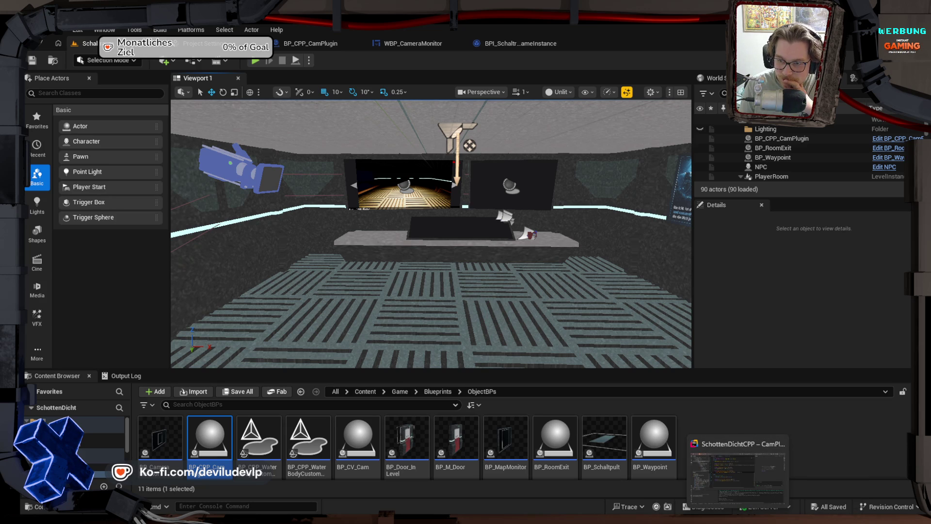
Bring Rider forward, scroll through CamPlugin.h, and place the caret on empty line 40
{"action": "left_click", "coordinate": [738, 473]}
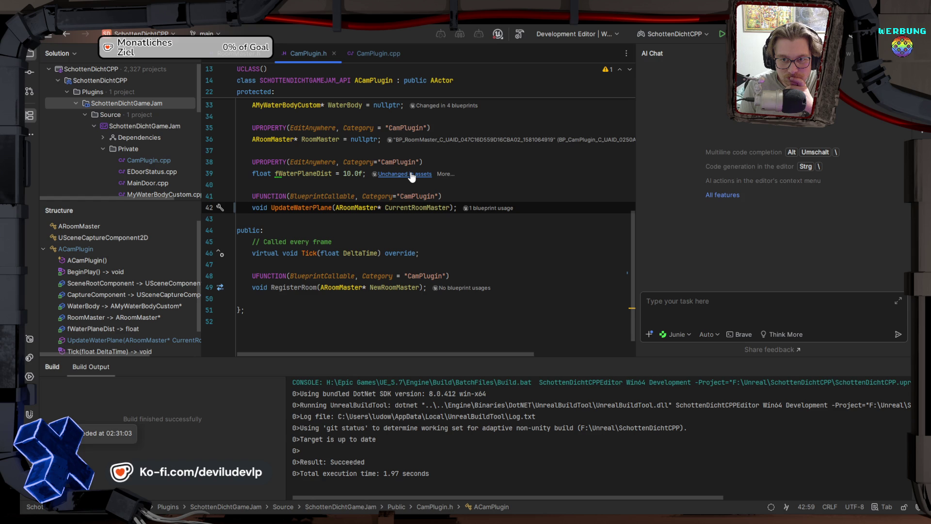
{"action": "scroll", "coordinate": [402, 261], "scroll_direction": "up", "scroll_amount": 6}
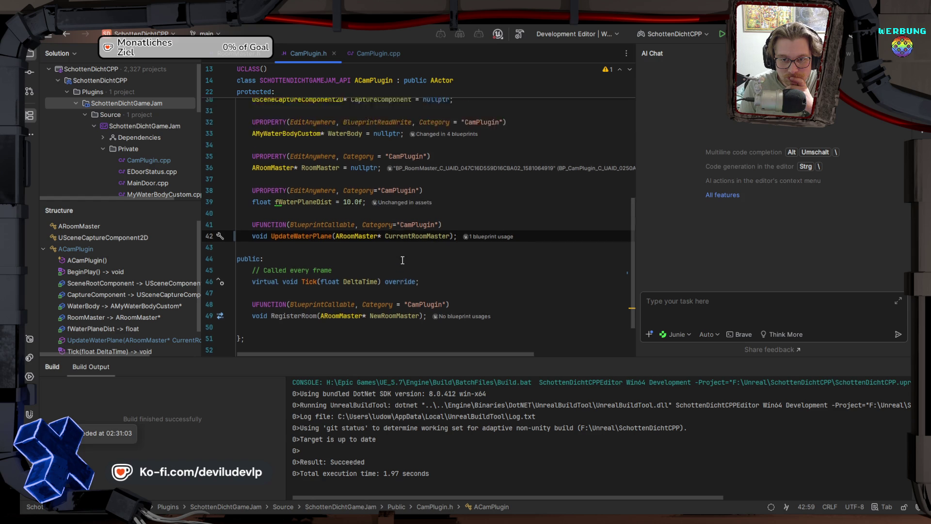
{"action": "scroll", "coordinate": [402, 261], "scroll_direction": "down", "scroll_amount": 3}
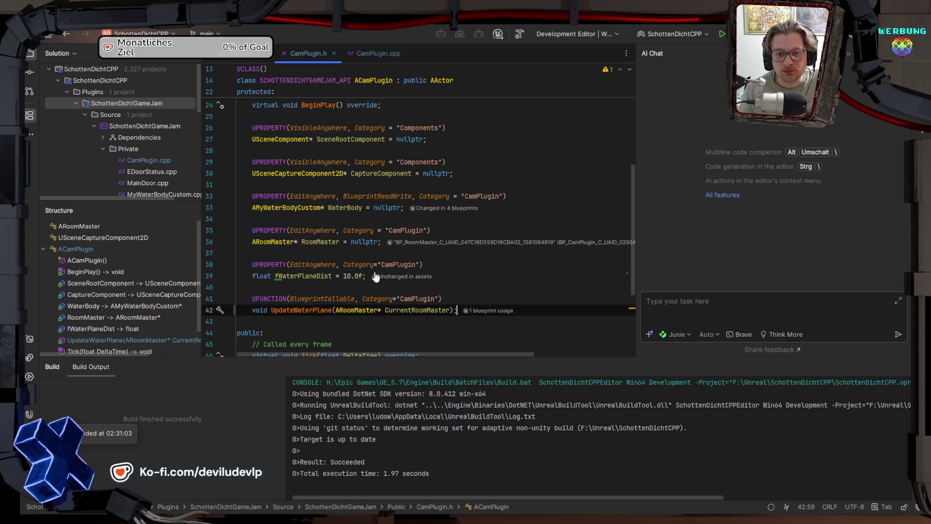
{"action": "left_click", "coordinate": [408, 287]}
{"action": "right_click", "coordinate": [364, 287]}
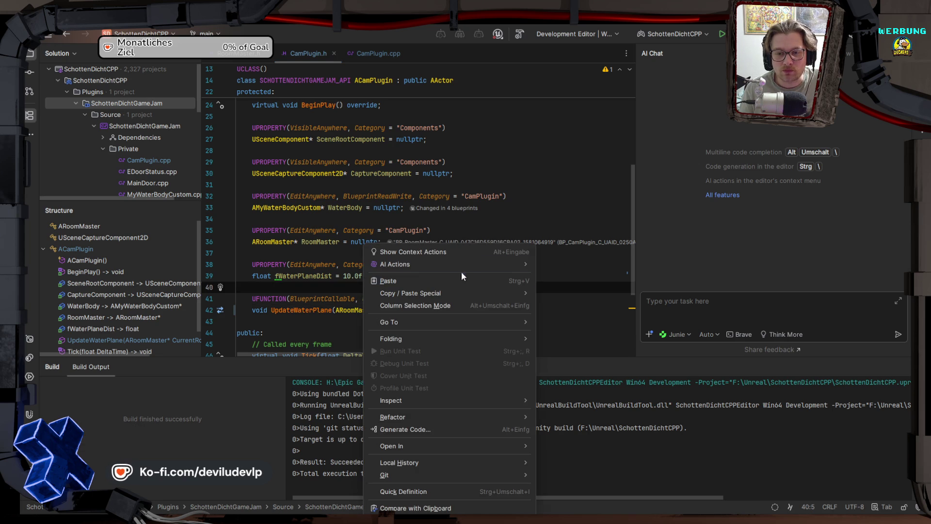
{"action": "left_click", "coordinate": [510, 221]}
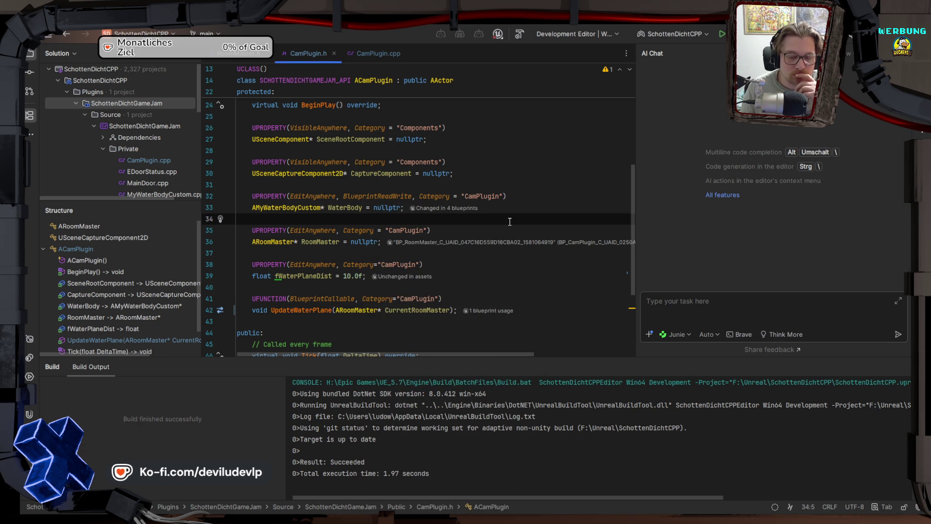